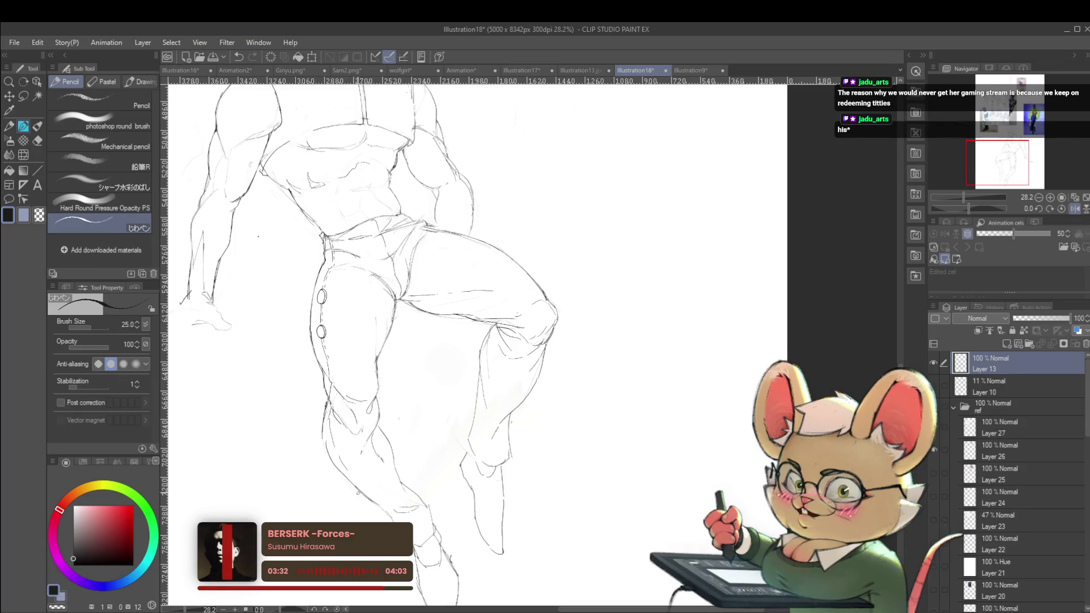
Add pencil strokes along the seated man's left leg and check them in a mirrored, recentred view.
drag(329, 432, 323, 439)
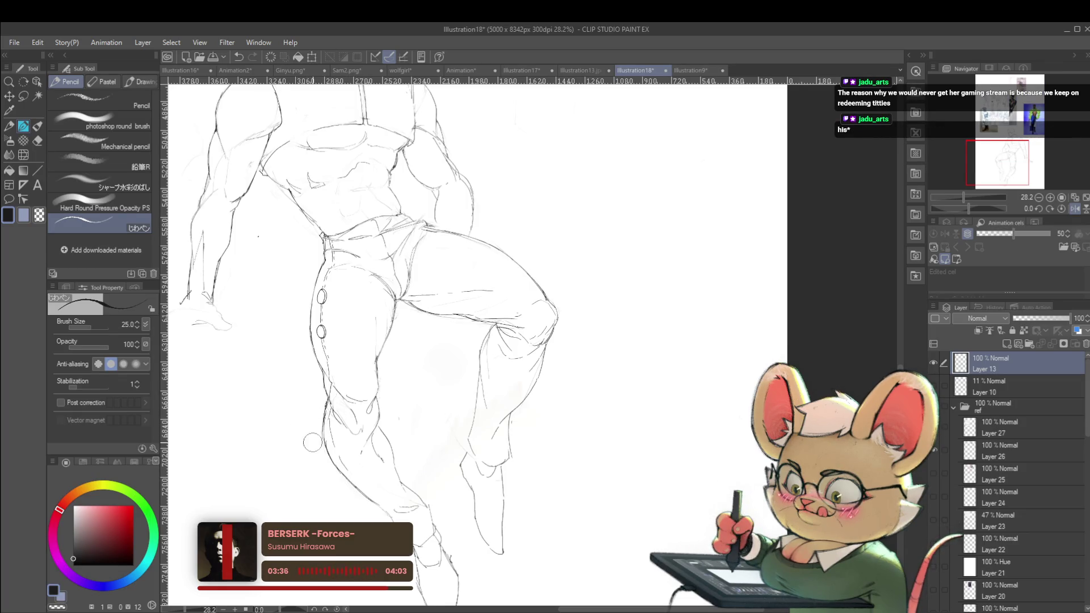
scroll(310, 447, down, 5)
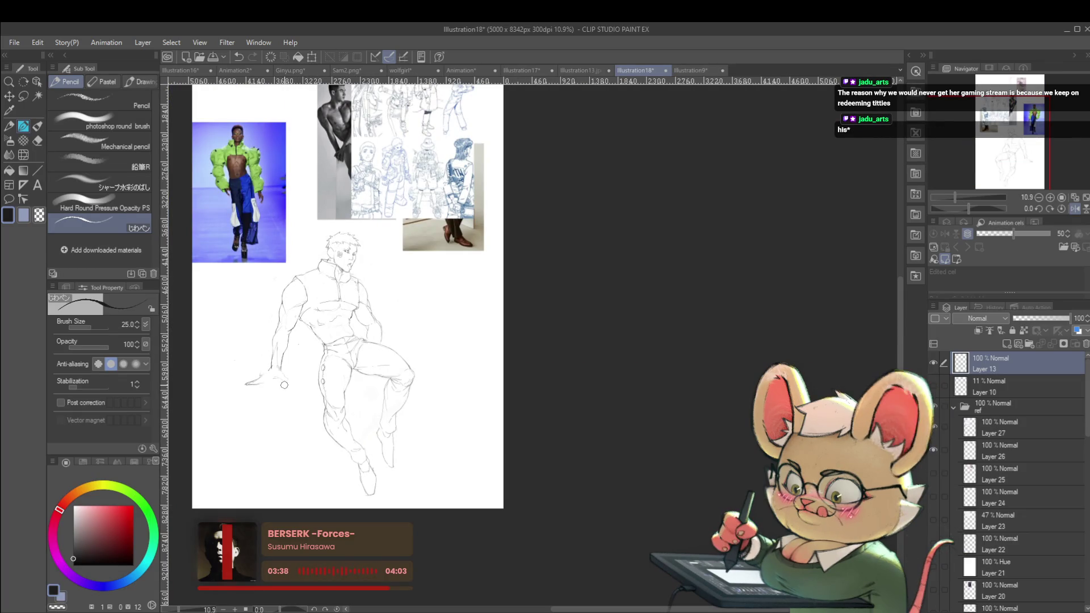
click(1076, 208)
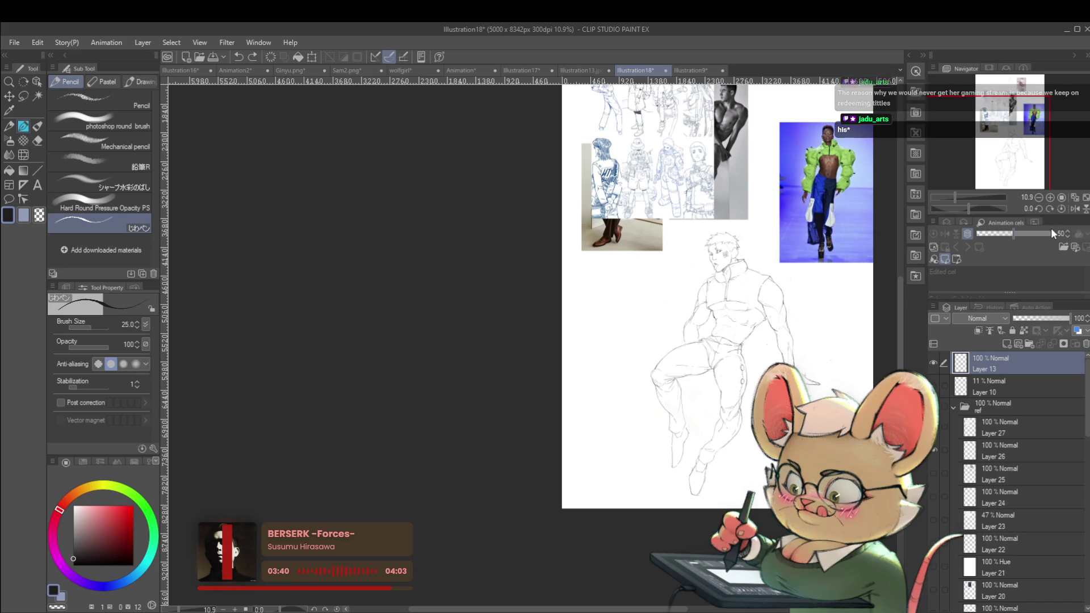
mouse_move(799, 435)
mouse_down()
mouse_move(706, 385)
mouse_move(684, 396)
mouse_up()
drag(683, 323, 626, 287)
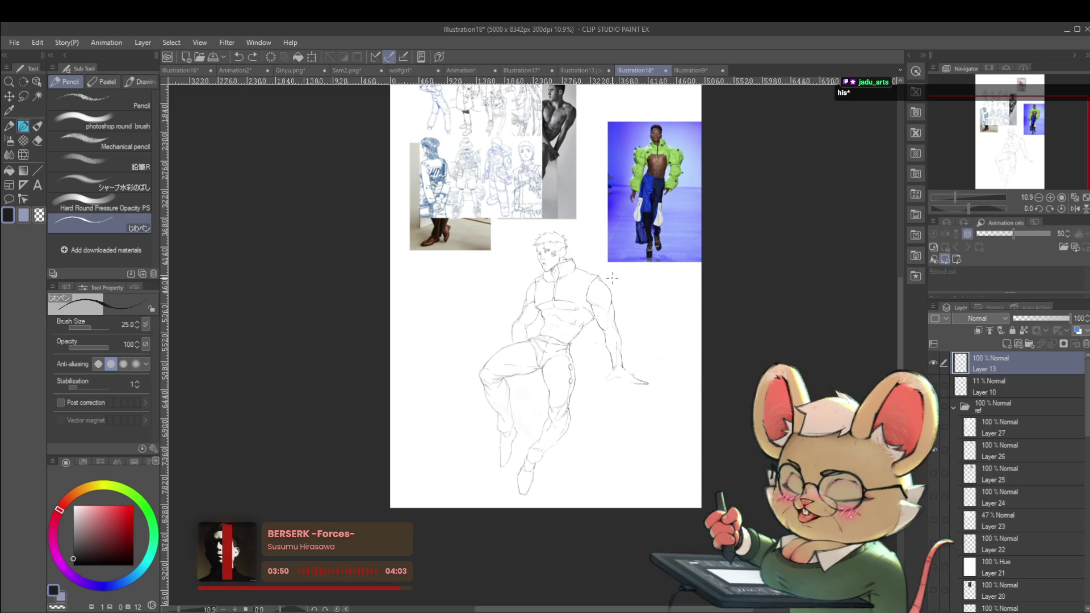
click(641, 305)
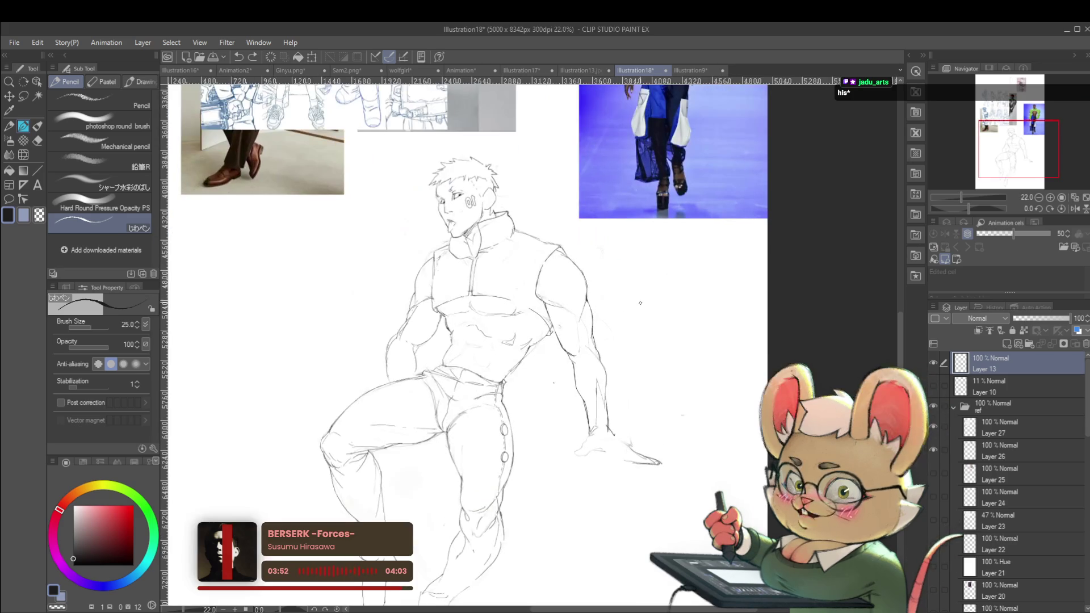
Undo a stray 5 mark jotted beside the figure and flip the view back.
drag(646, 300, 658, 299)
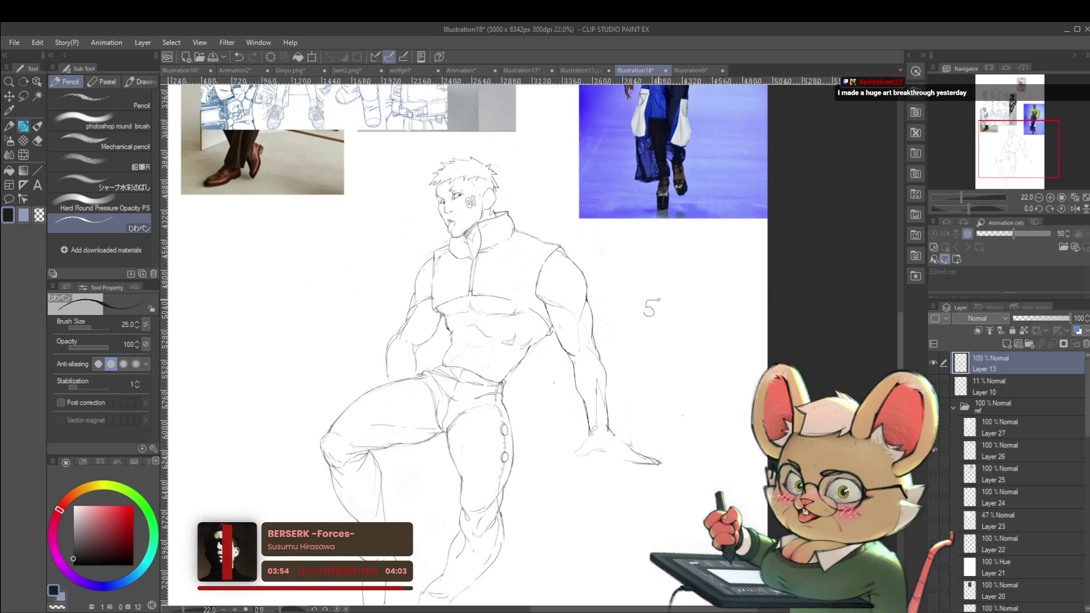
key(ctrl+z)
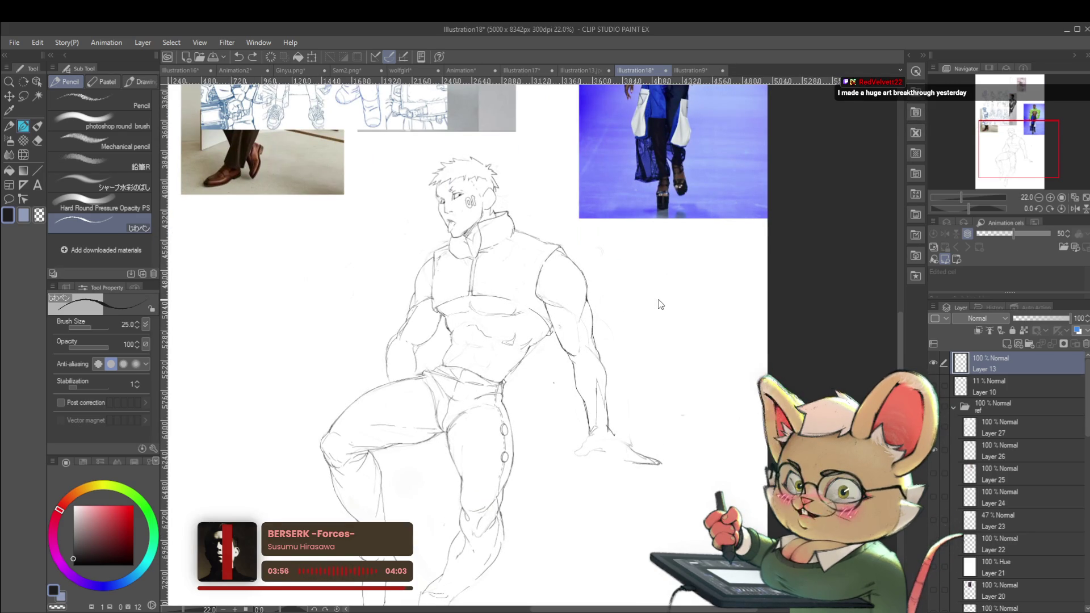
click(1074, 208)
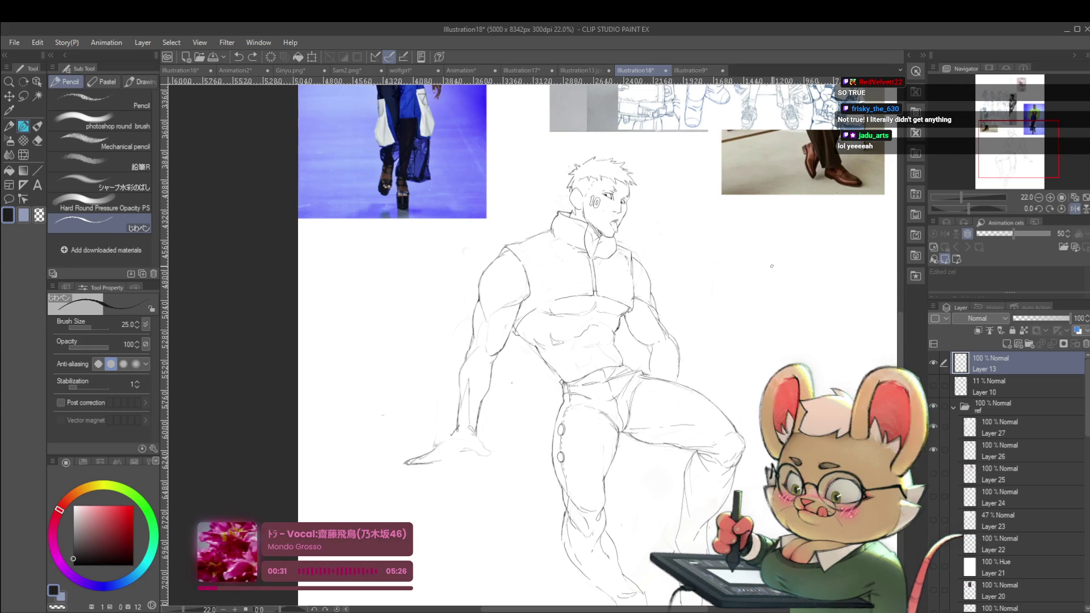
click(1075, 209)
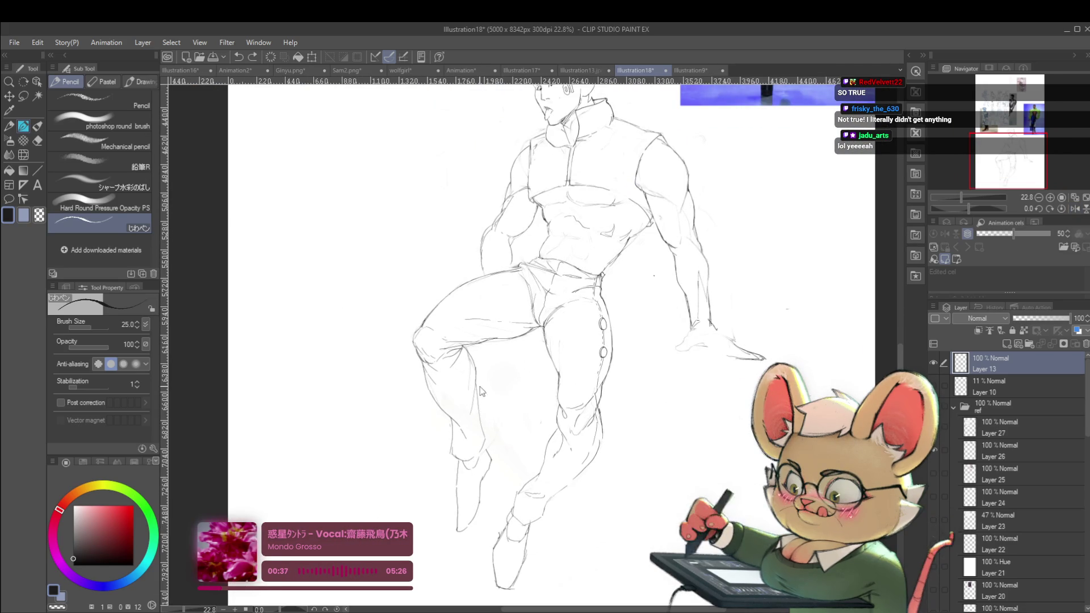
scroll(477, 392, down, 3)
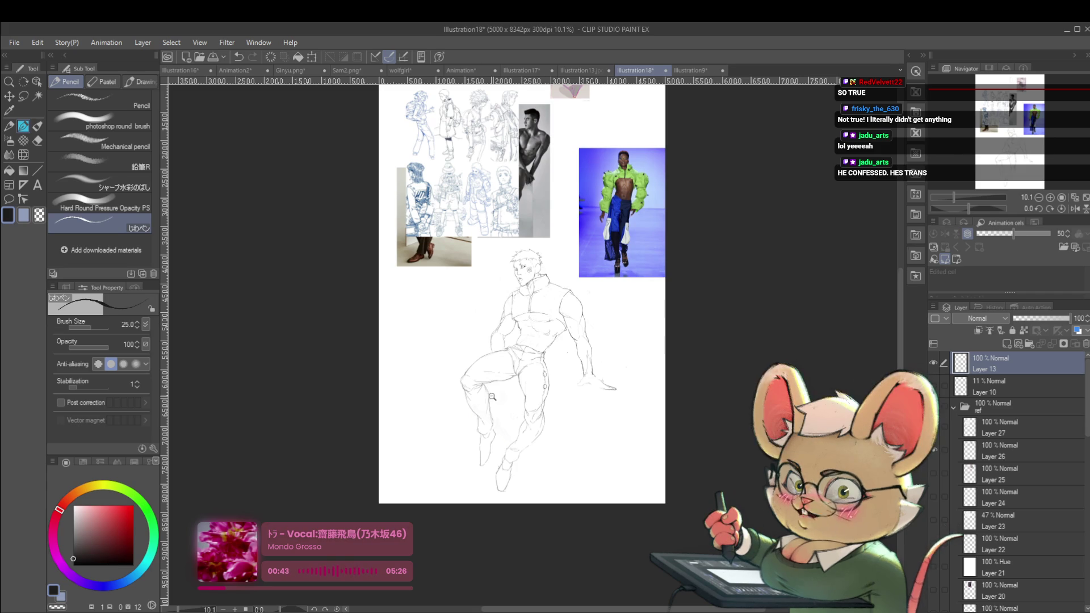
scroll(492, 392, up, 3)
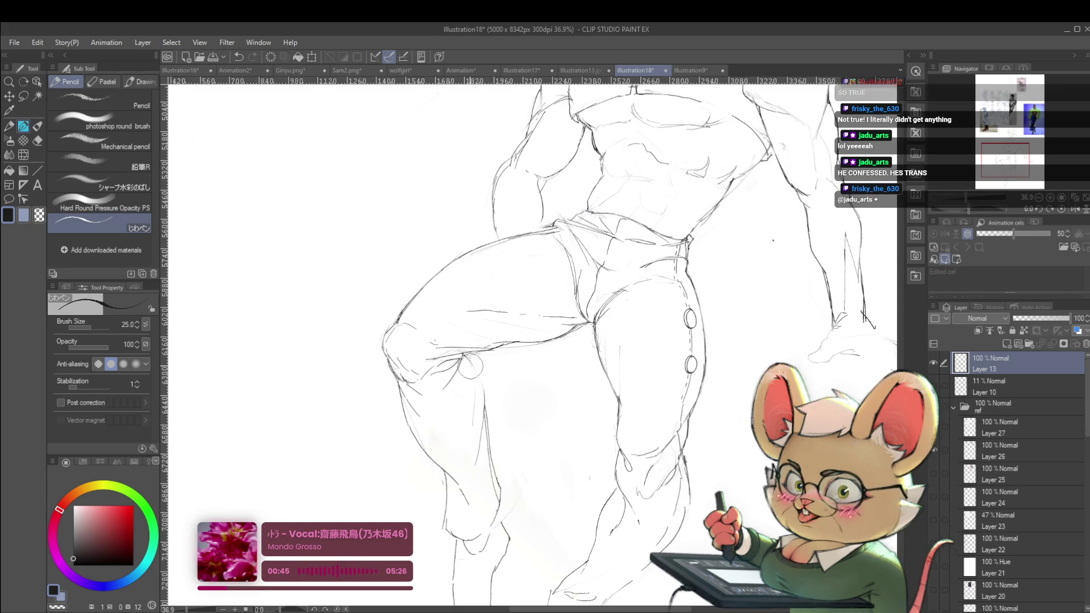
click(1077, 209)
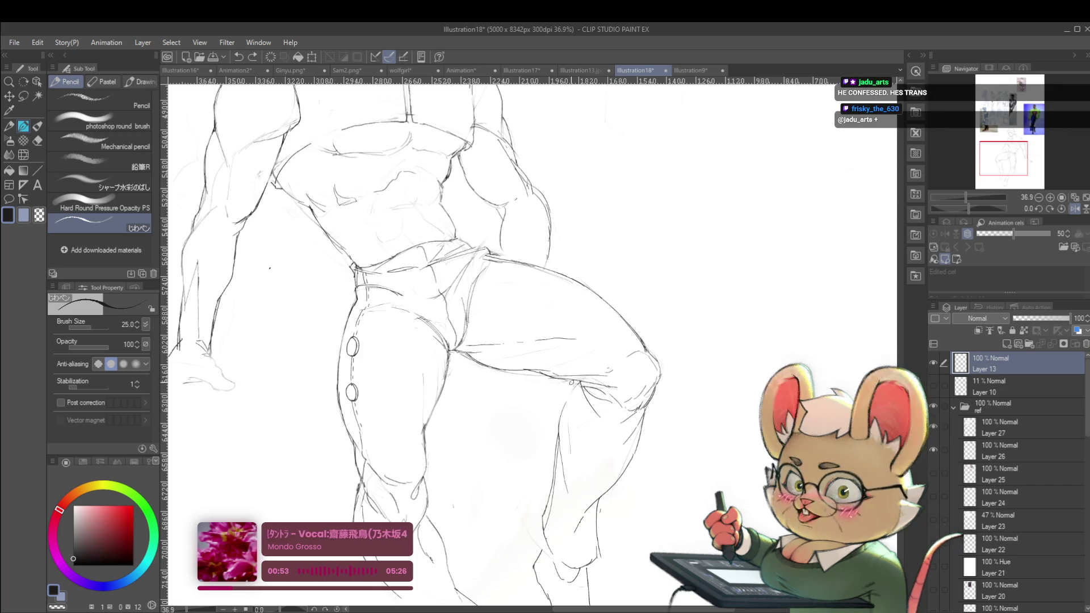
scroll(595, 315, down, 3)
scroll(594, 379, down, 2)
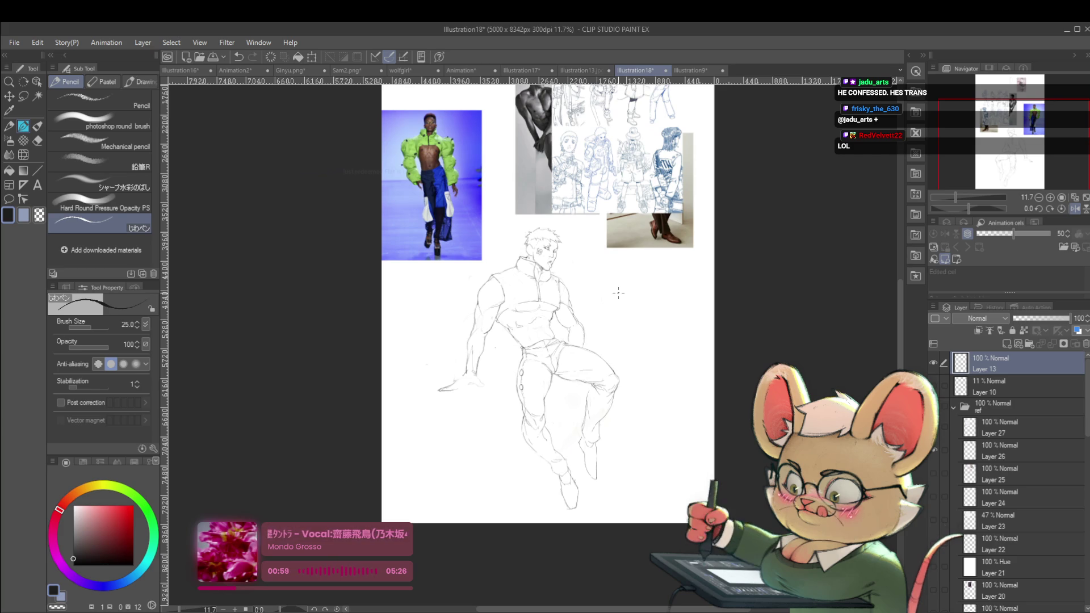
scroll(662, 357, up, 2)
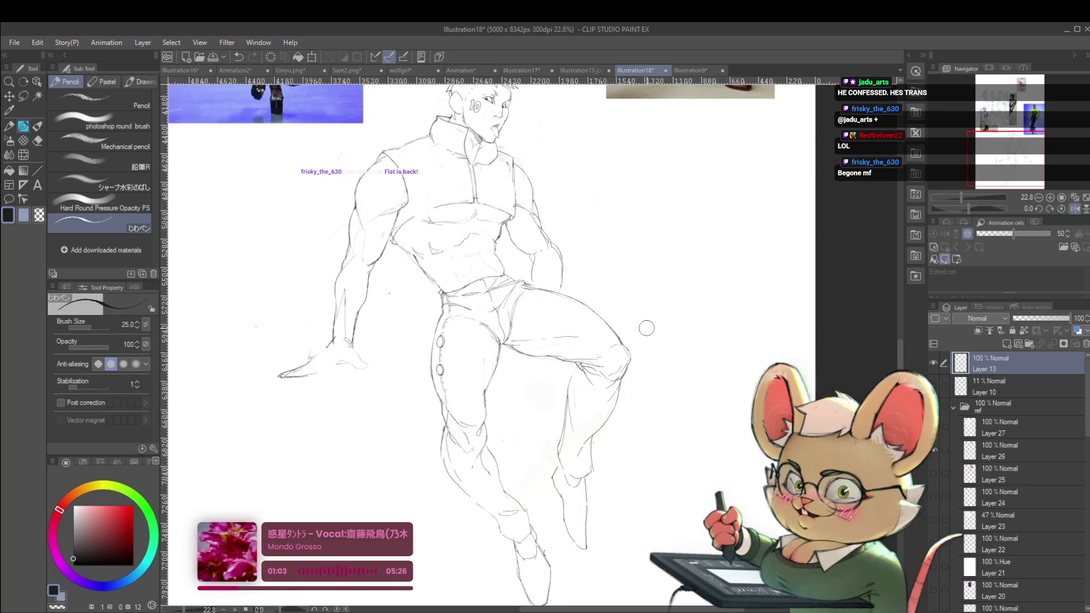
scroll(636, 318, down, 2)
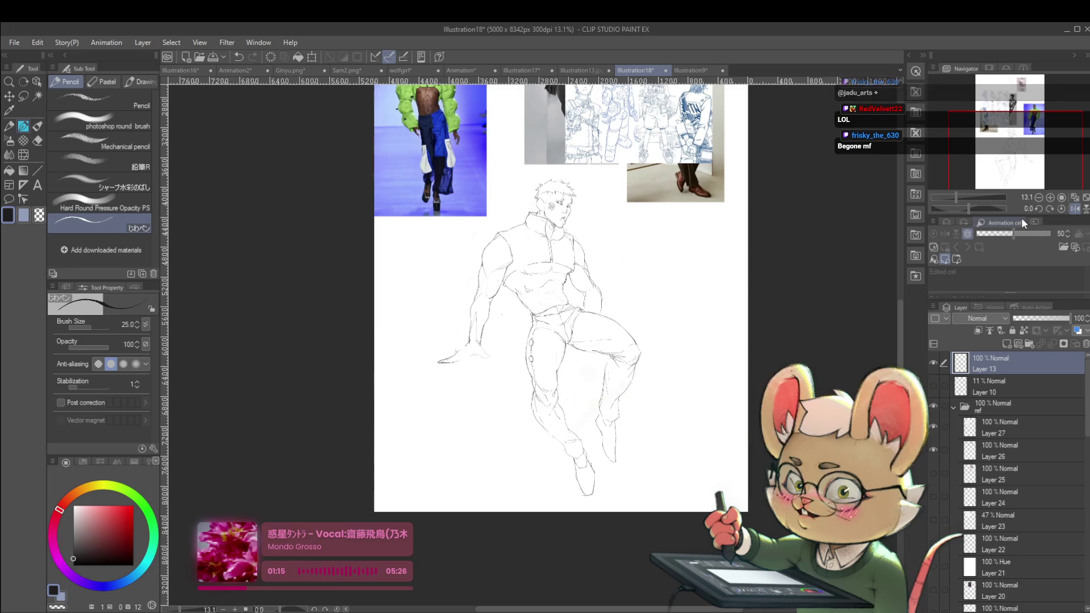
click(1077, 209)
scroll(440, 347, up, 4)
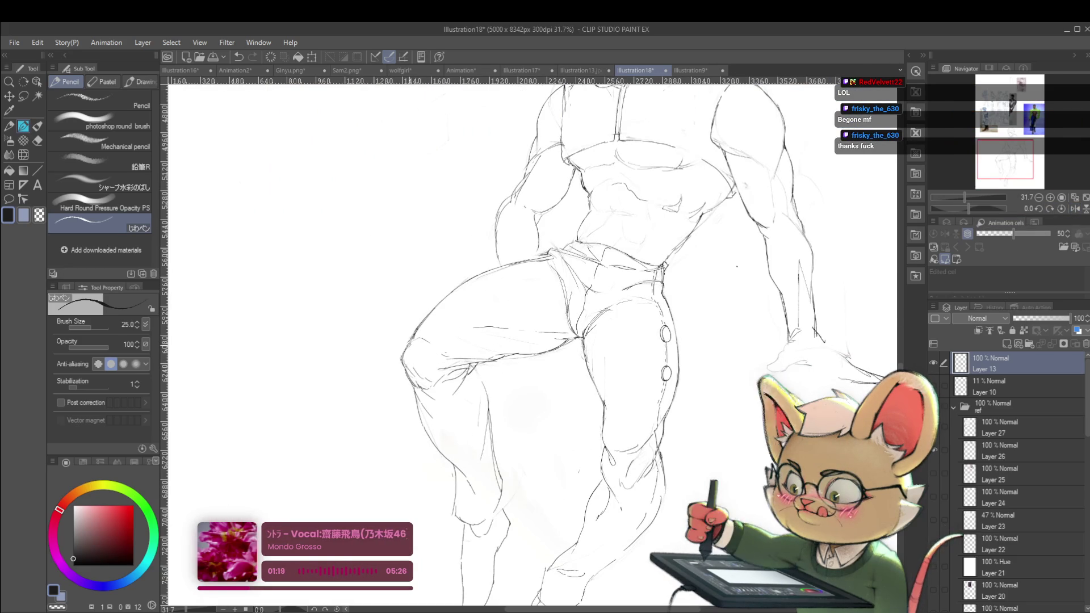
scroll(398, 307, down, 5)
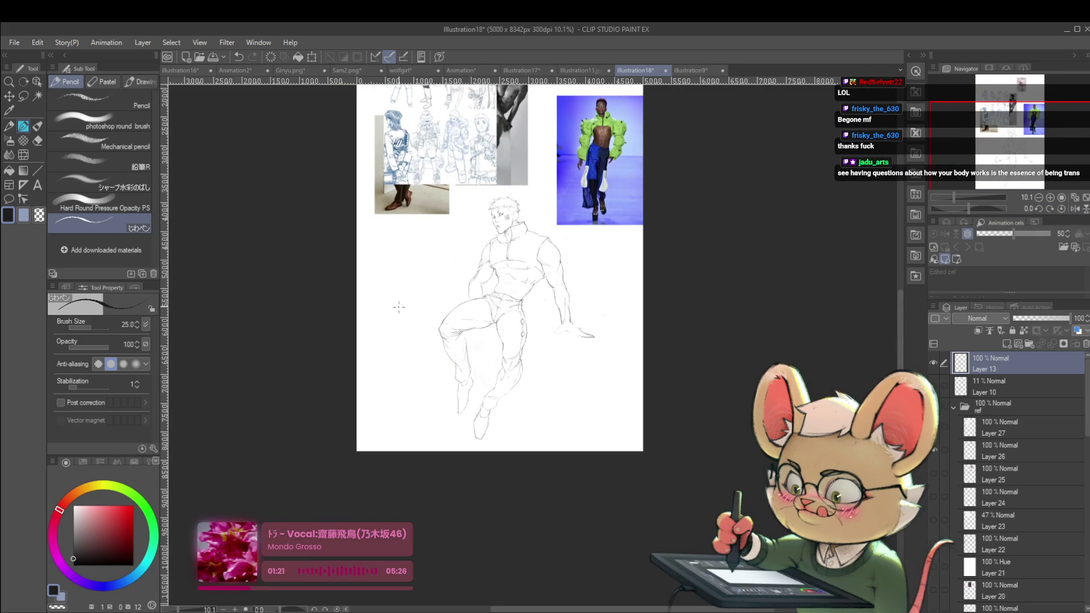
scroll(399, 307, up, 3)
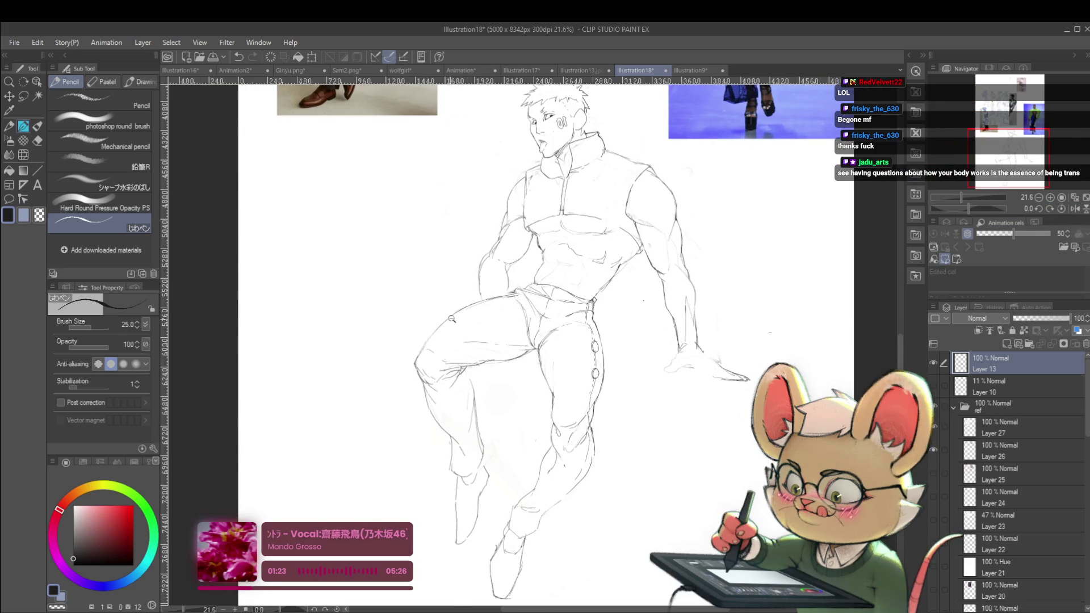
scroll(482, 307, up, 2)
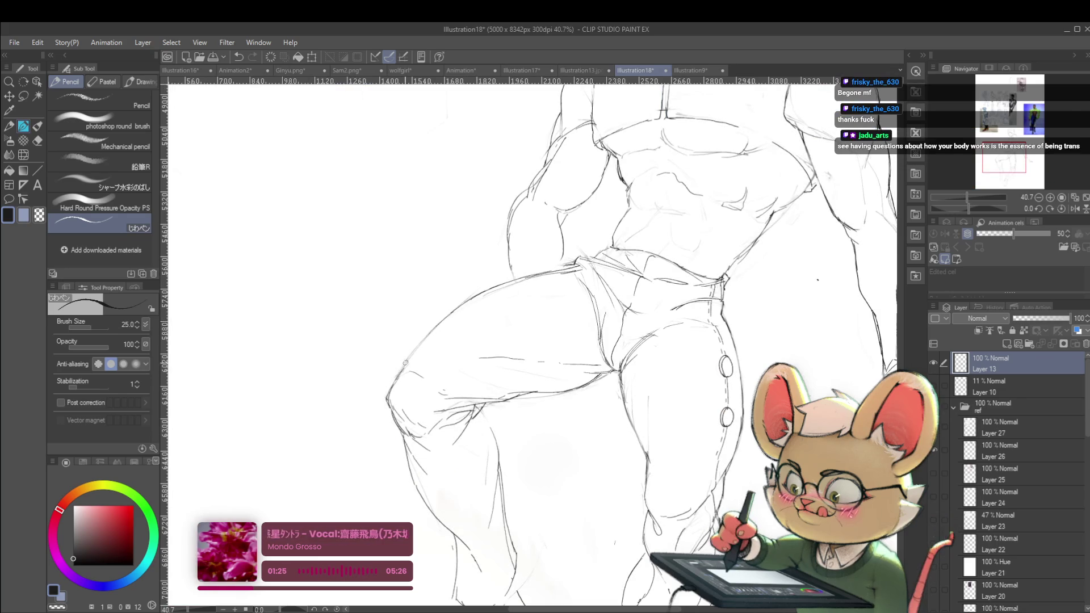
scroll(477, 305, down, 3)
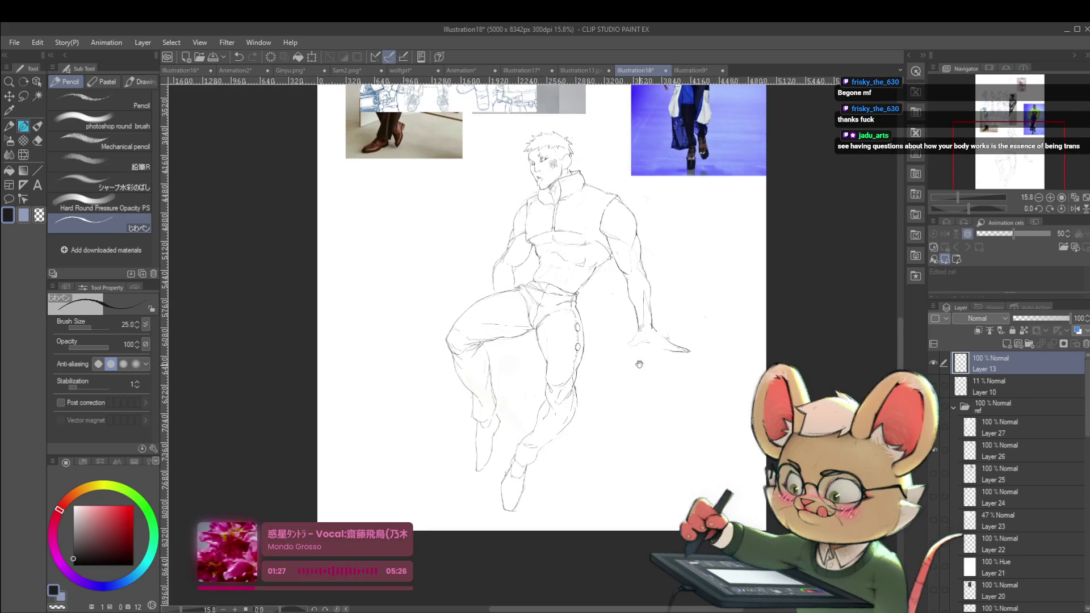
scroll(433, 305, down, 1)
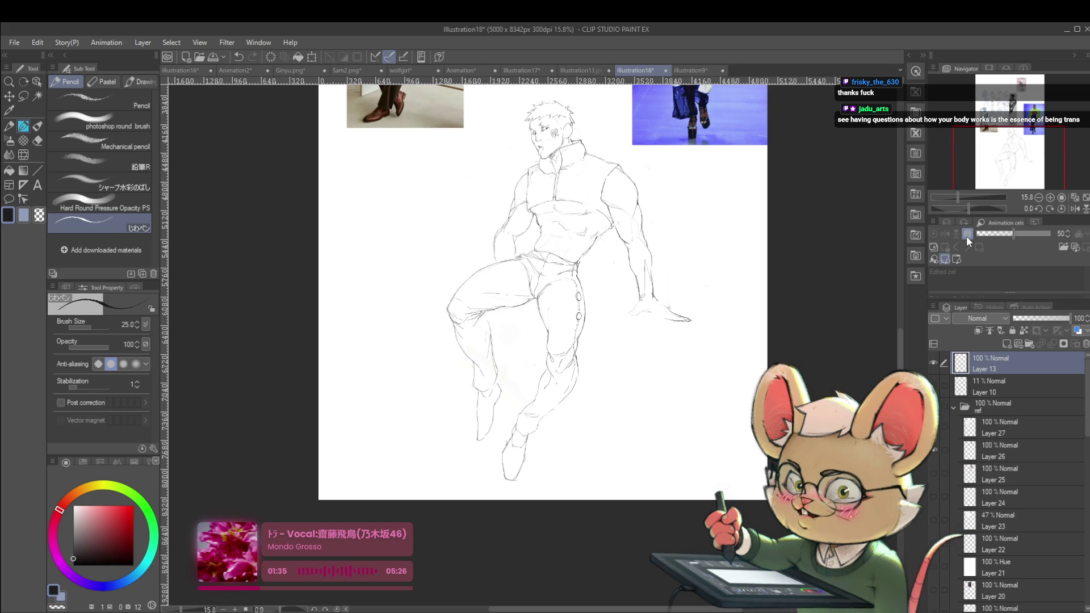
click(1074, 208)
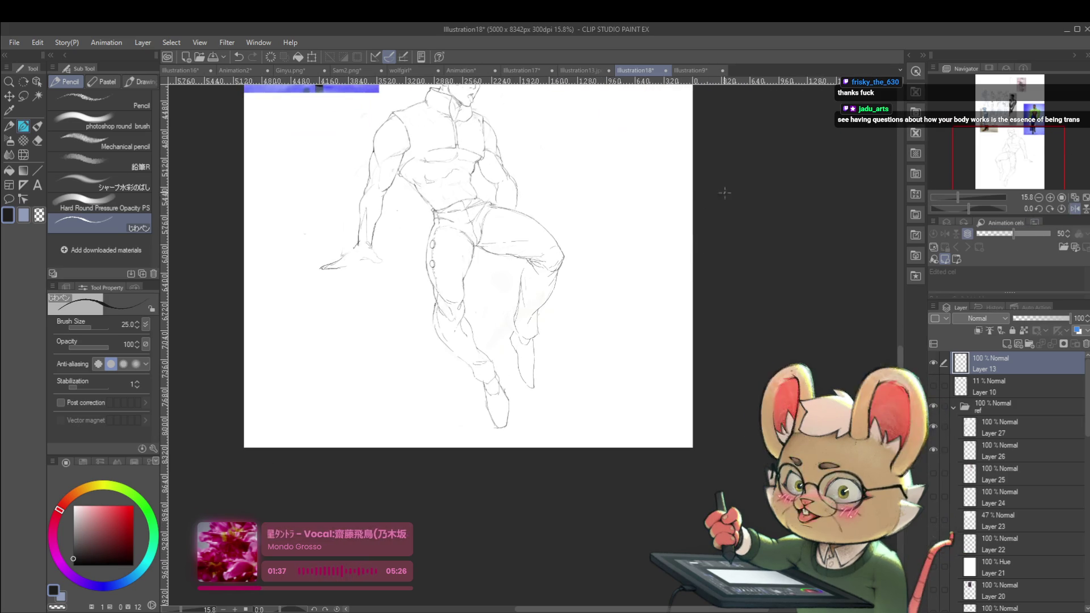
Zoom in on the hips and thigh and mirror the canvas to check the pants' proportions.
scroll(568, 268, up, 2)
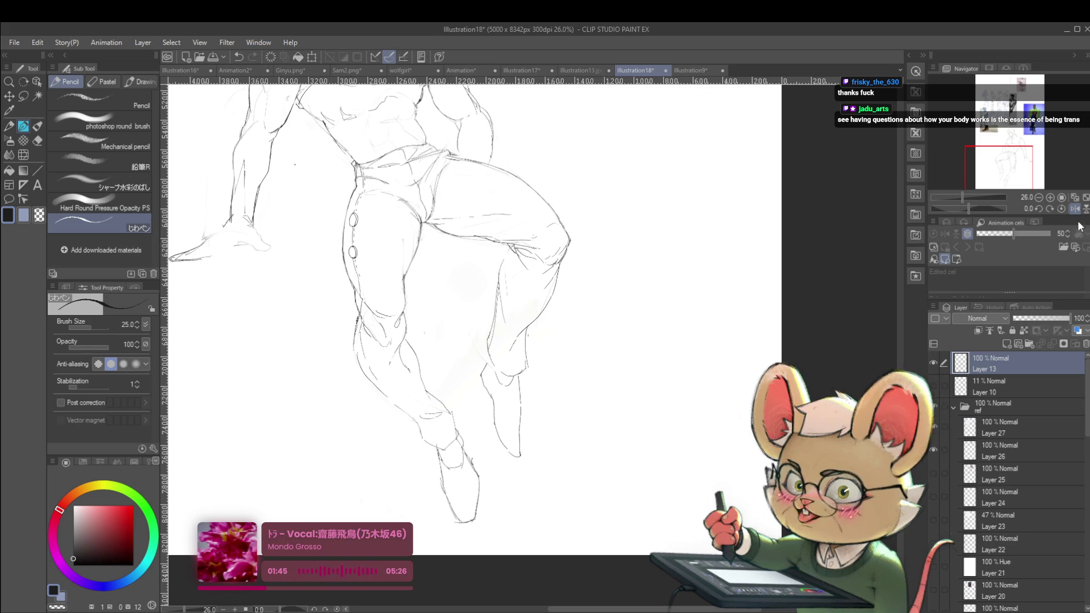
mouse_move(521, 279)
mouse_down()
mouse_move(540, 287)
mouse_move(511, 346)
mouse_up()
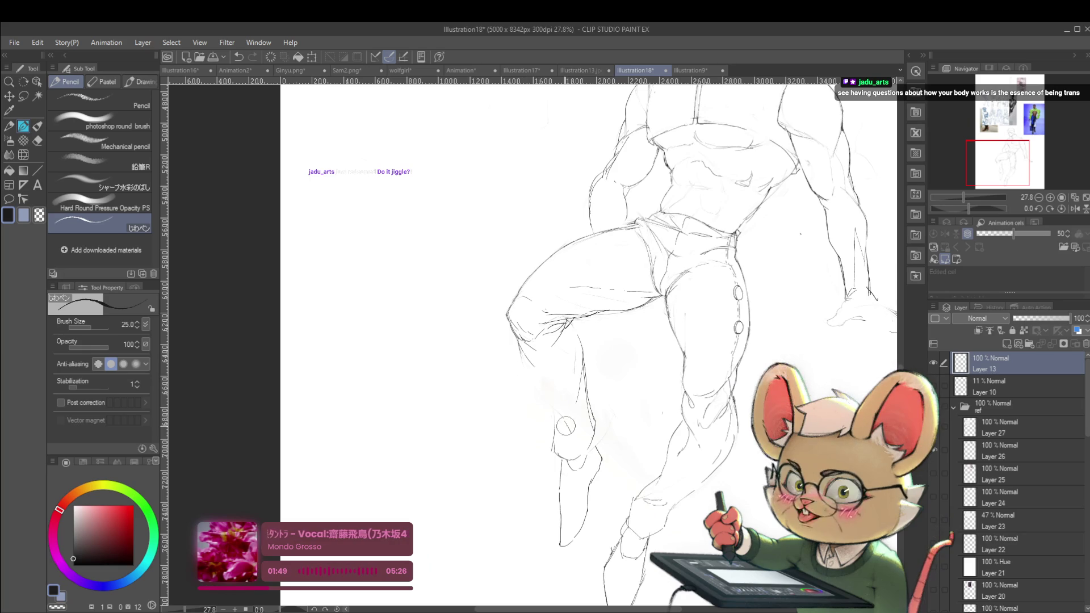
click(531, 363)
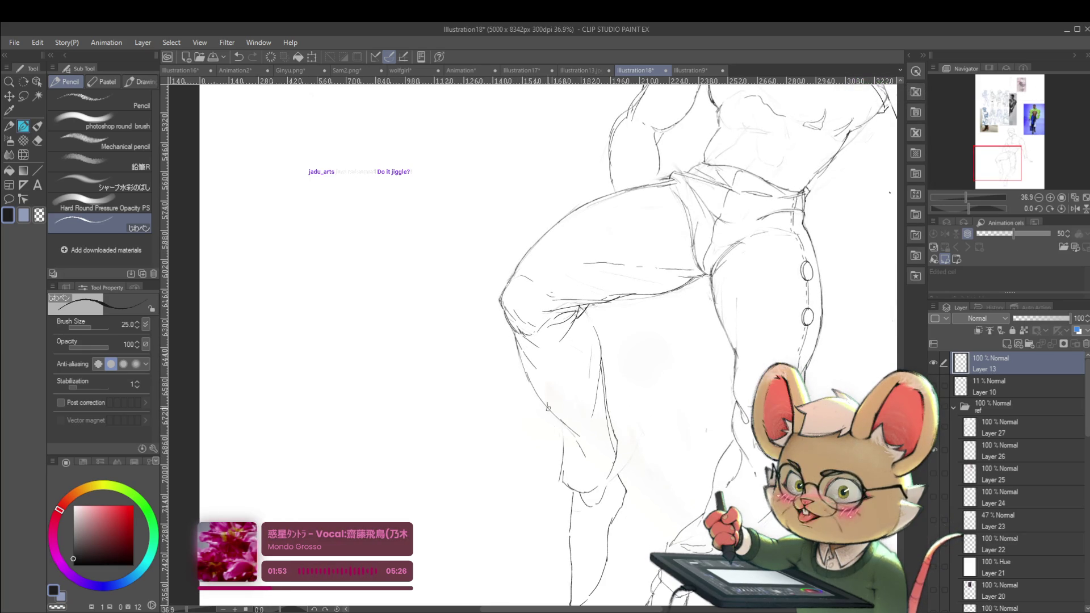
scroll(548, 411, down, 5)
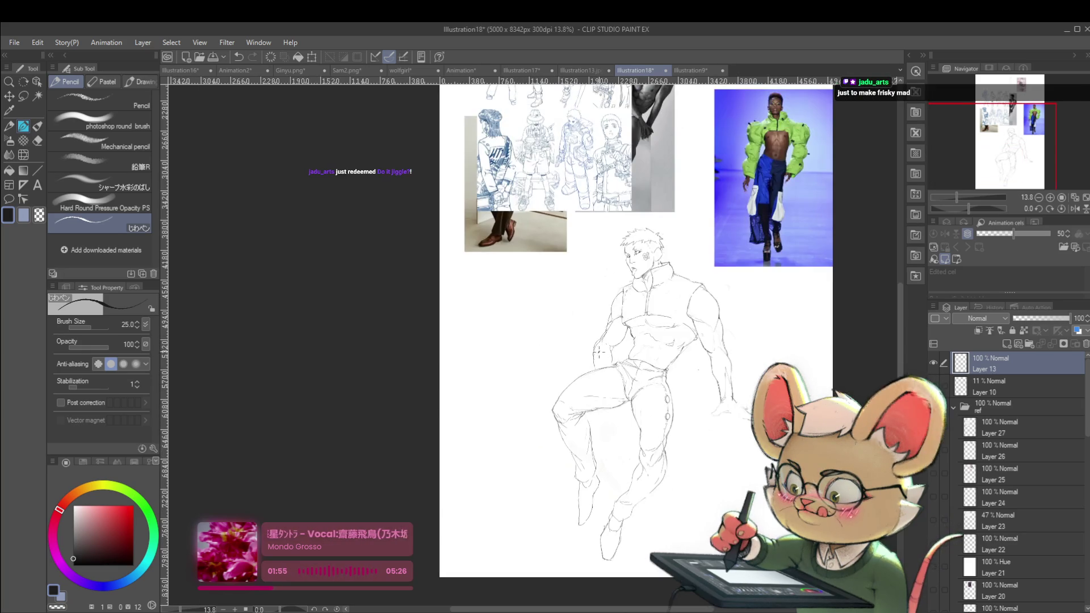
scroll(679, 293, down, 1)
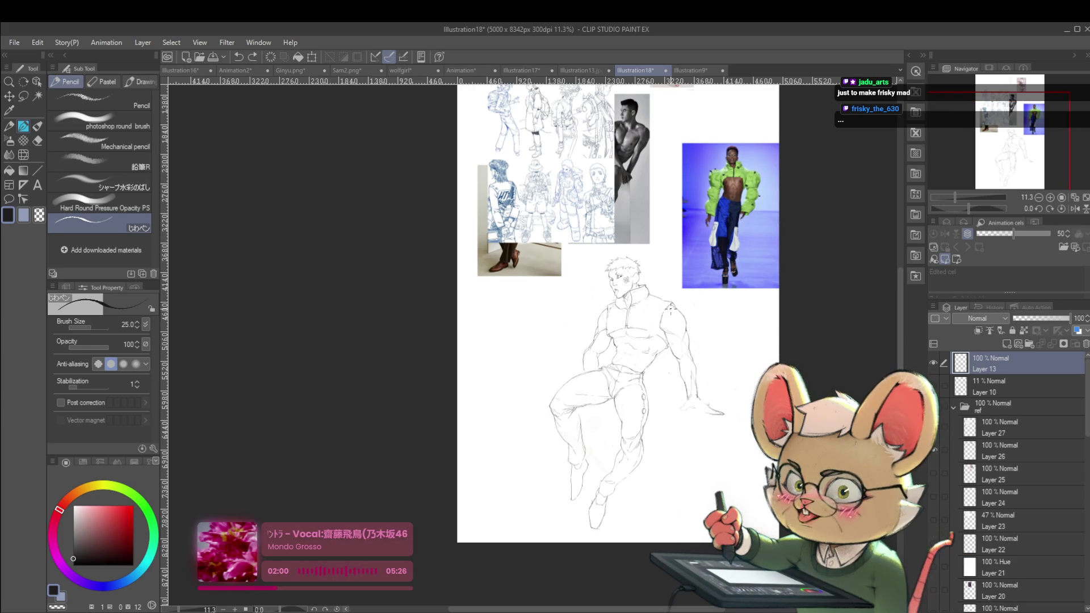
scroll(567, 400, up, 5)
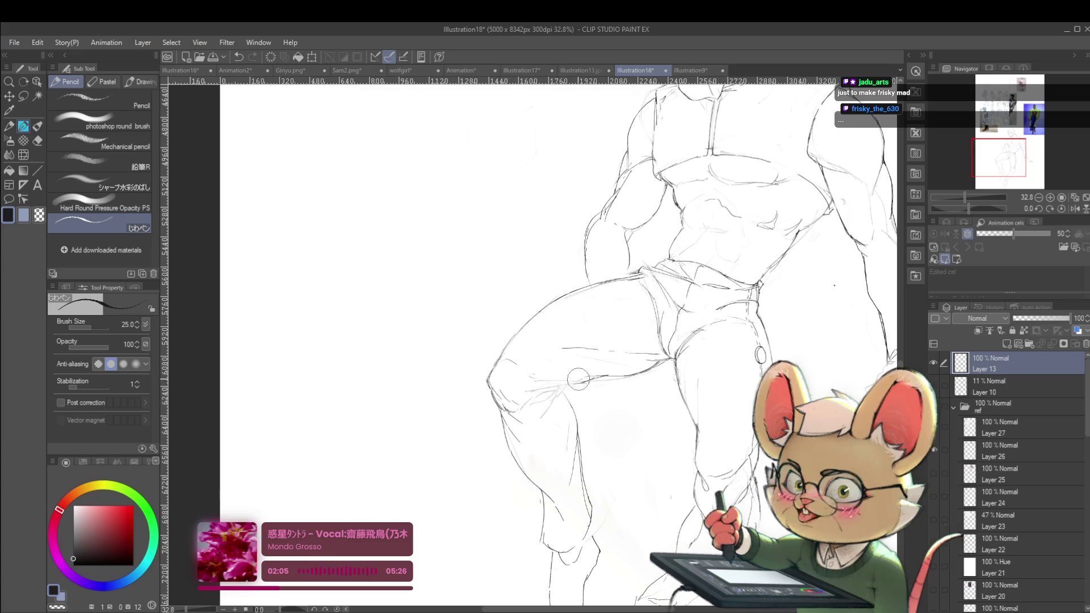
click(1069, 210)
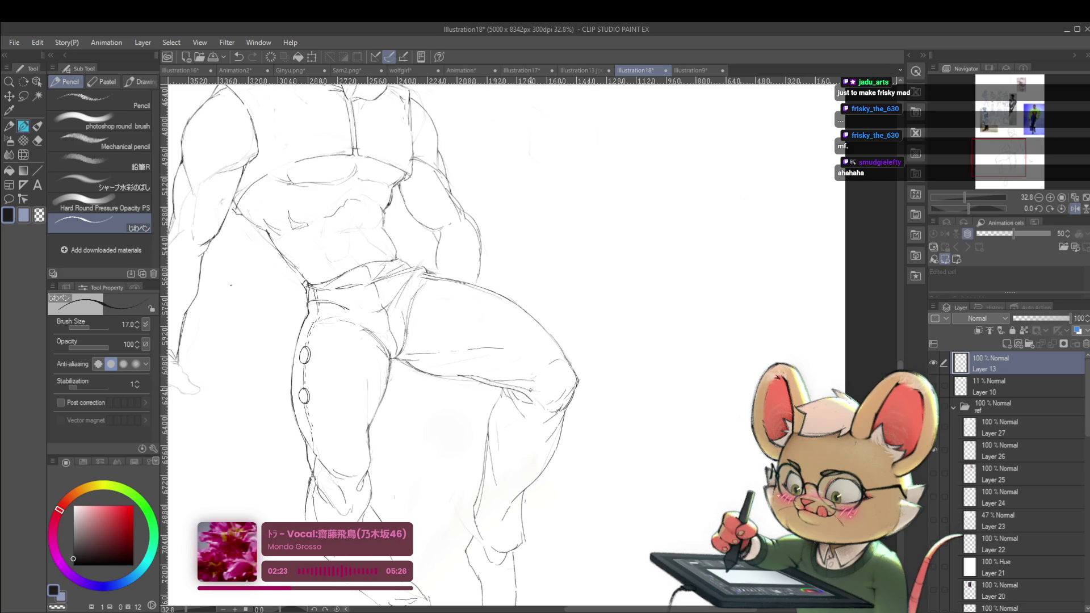
scroll(531, 390, down, 5)
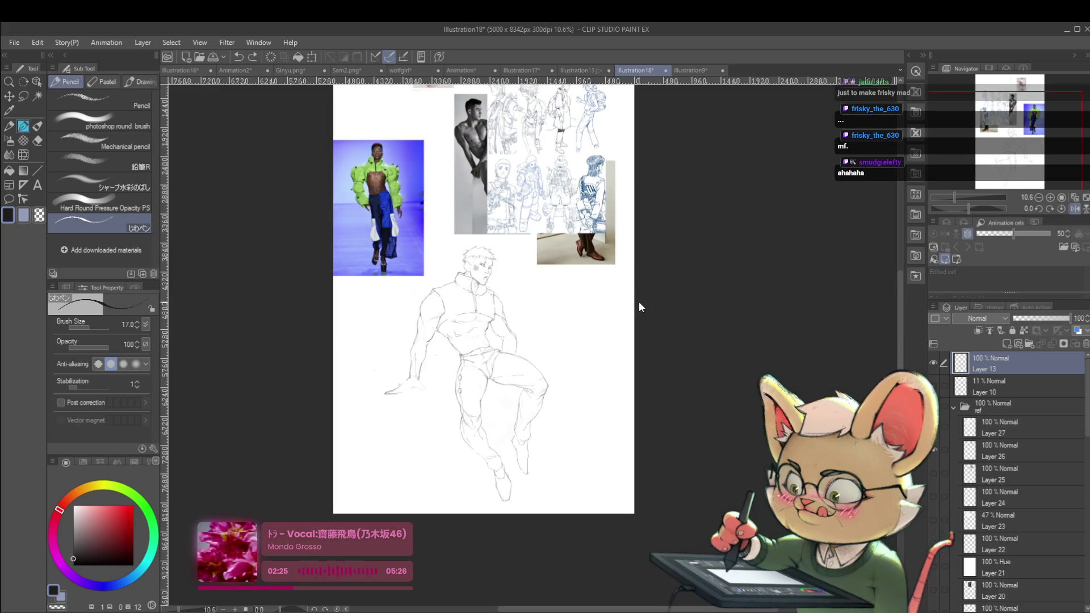
scroll(532, 399, up, 5)
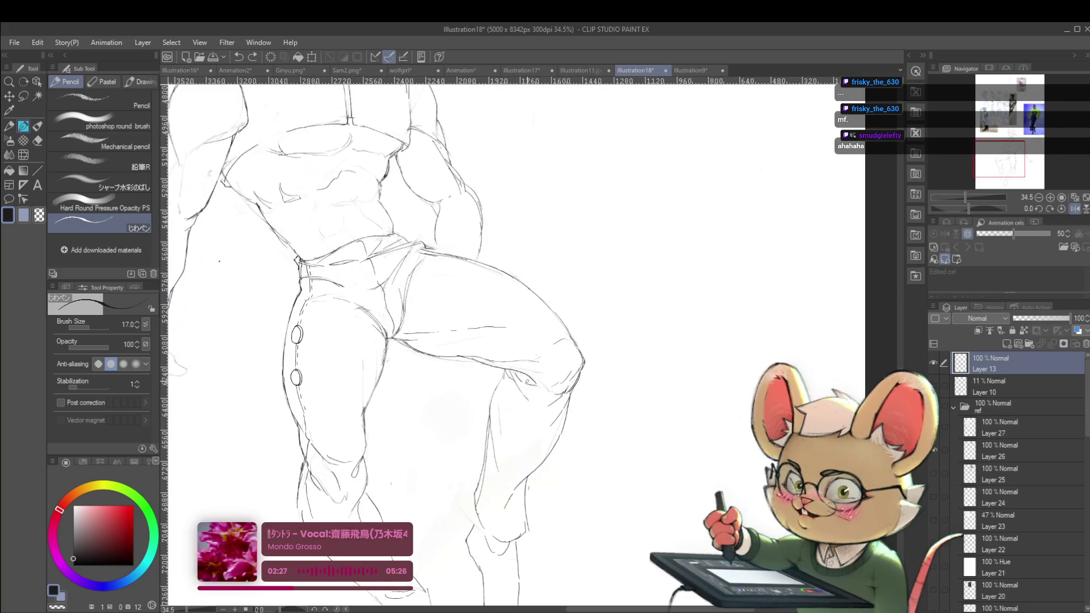
scroll(550, 390, down, 5)
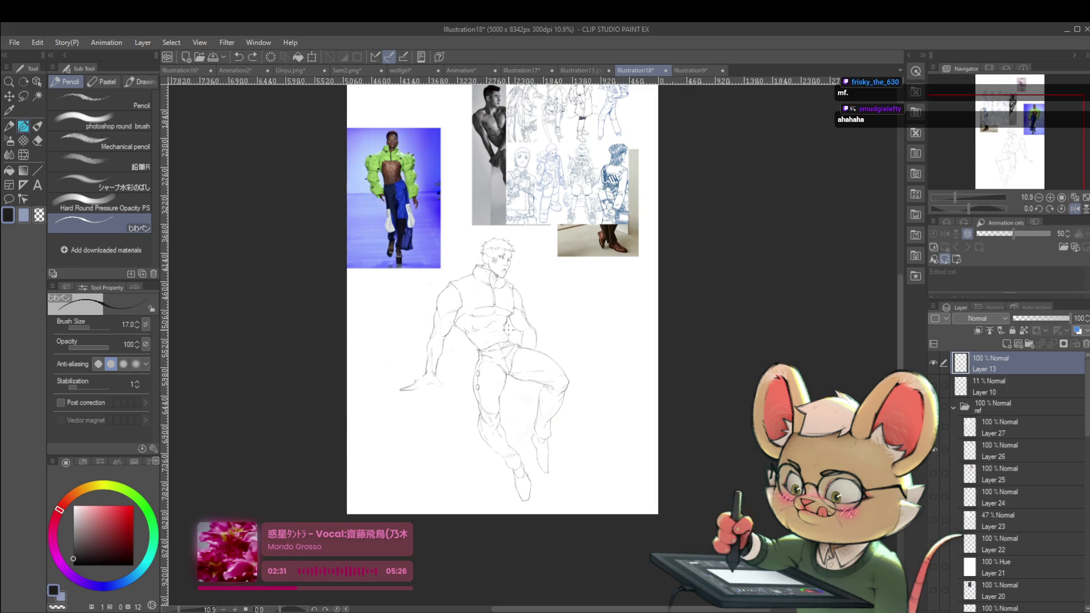
Enlarge the pencil brush to size 20, toggling the mirrored view to check the figure.
click(1075, 208)
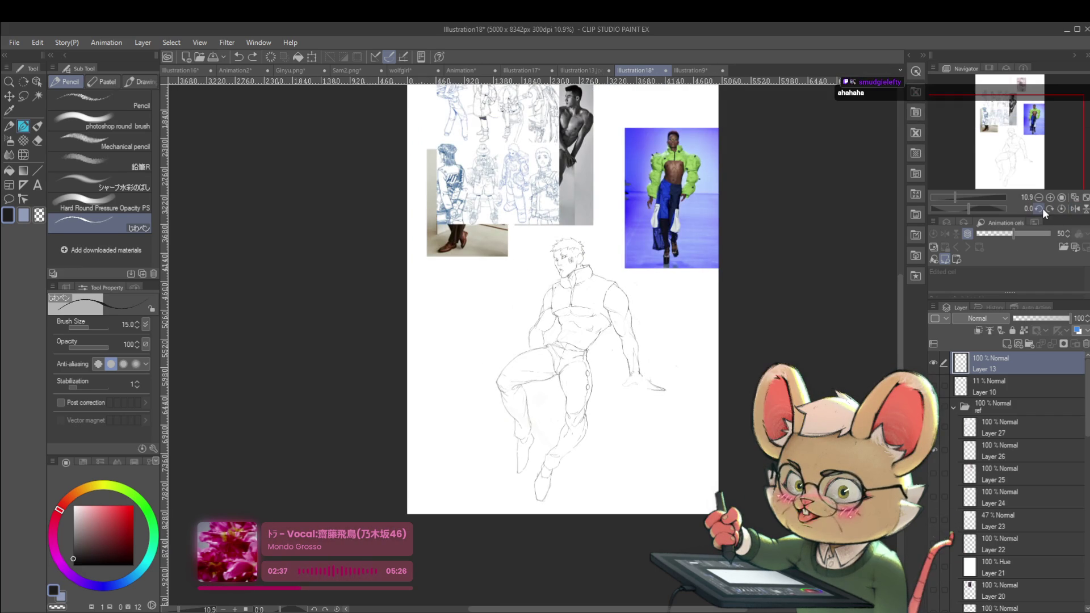
click(1074, 208)
scroll(558, 353, up, 1)
scroll(558, 353, up, 3)
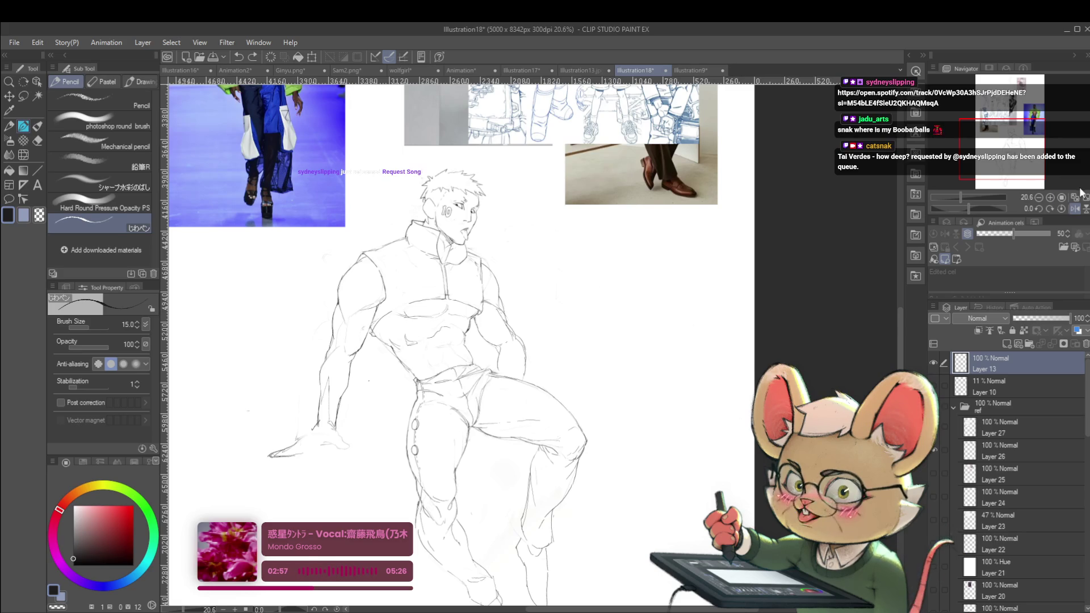
click(1074, 209)
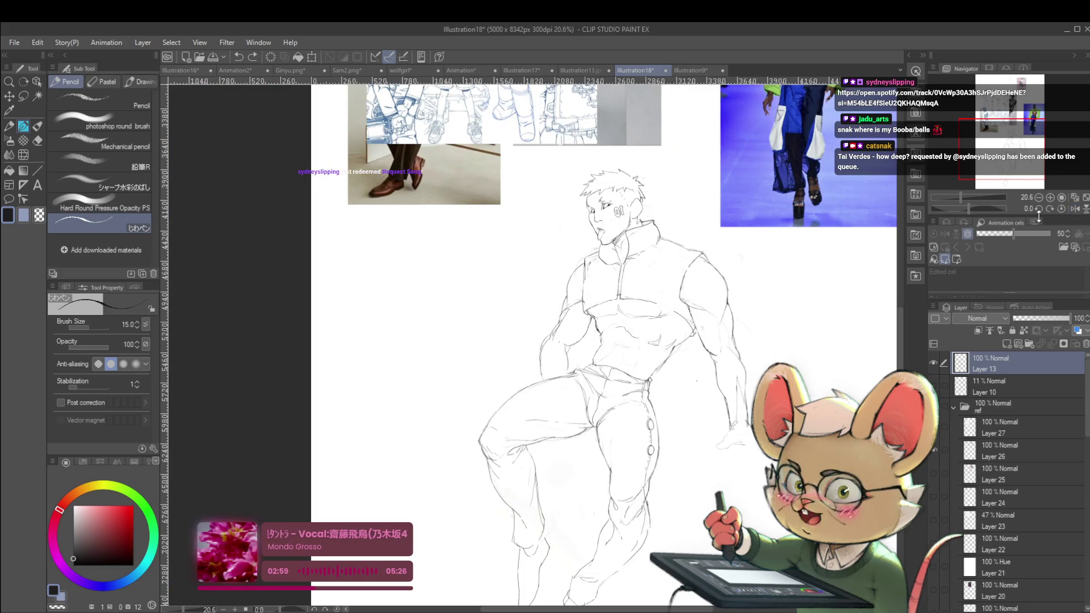
key(bracketright)
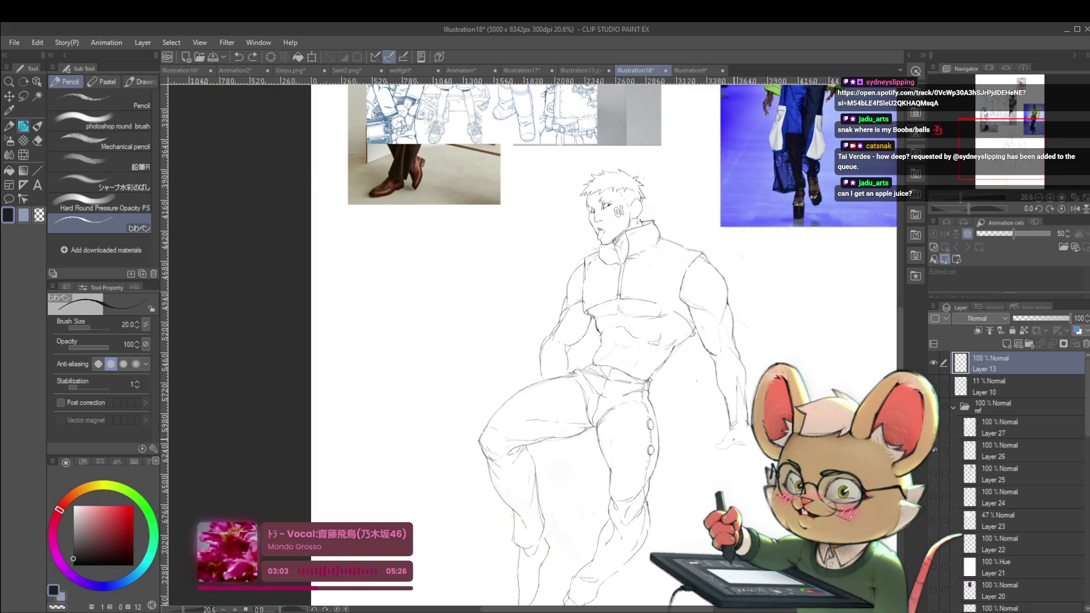
drag(568, 341, 529, 316)
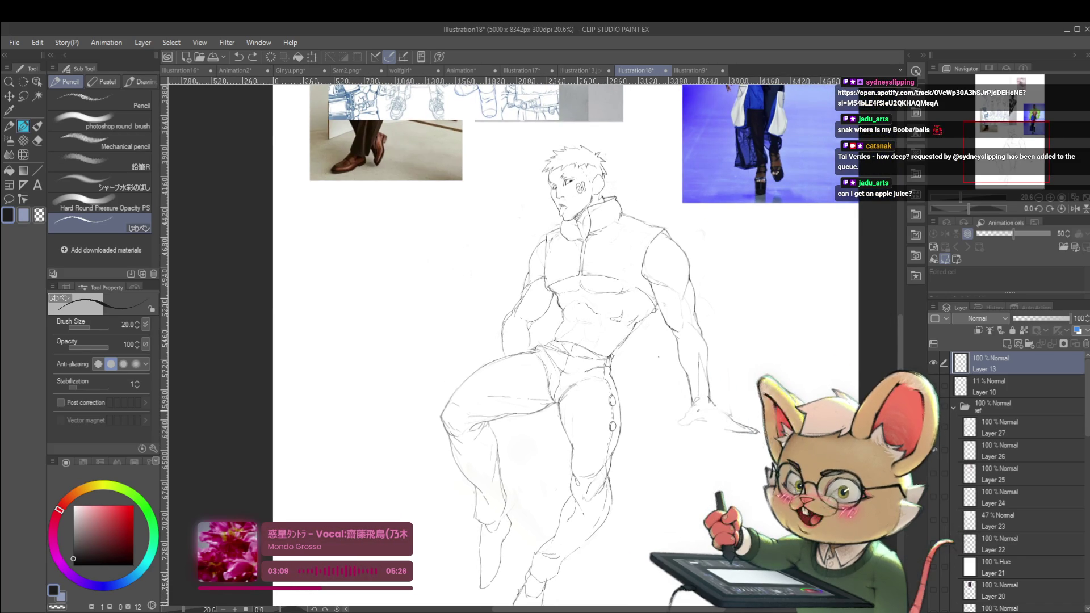
click(1074, 209)
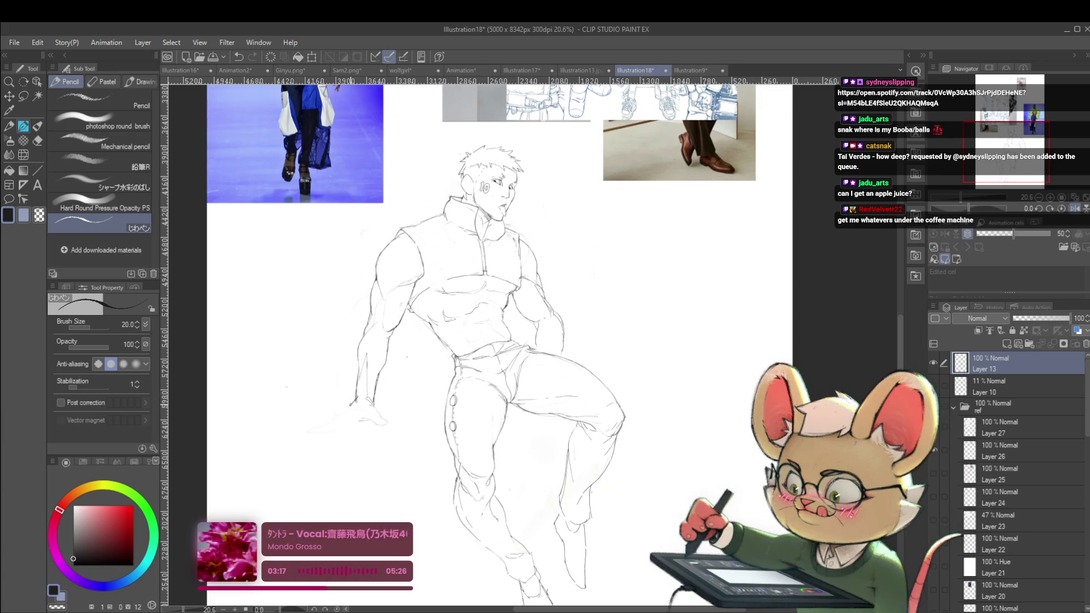
Darken a line near the left hand and add a short abdomen stroke, checking the whole page mirrored.
drag(325, 424, 312, 428)
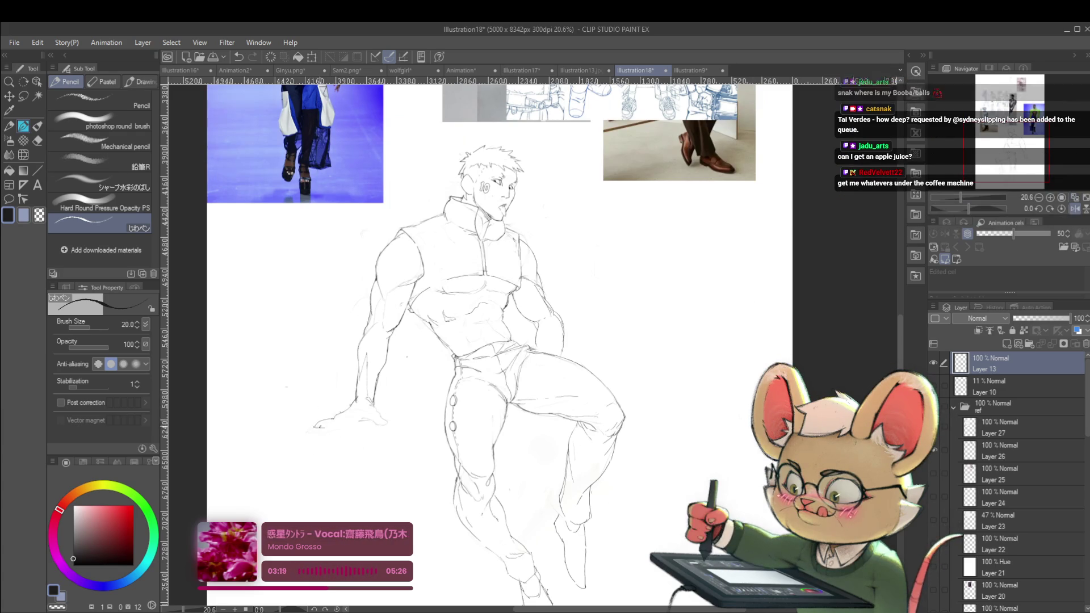
scroll(567, 437, down, 1)
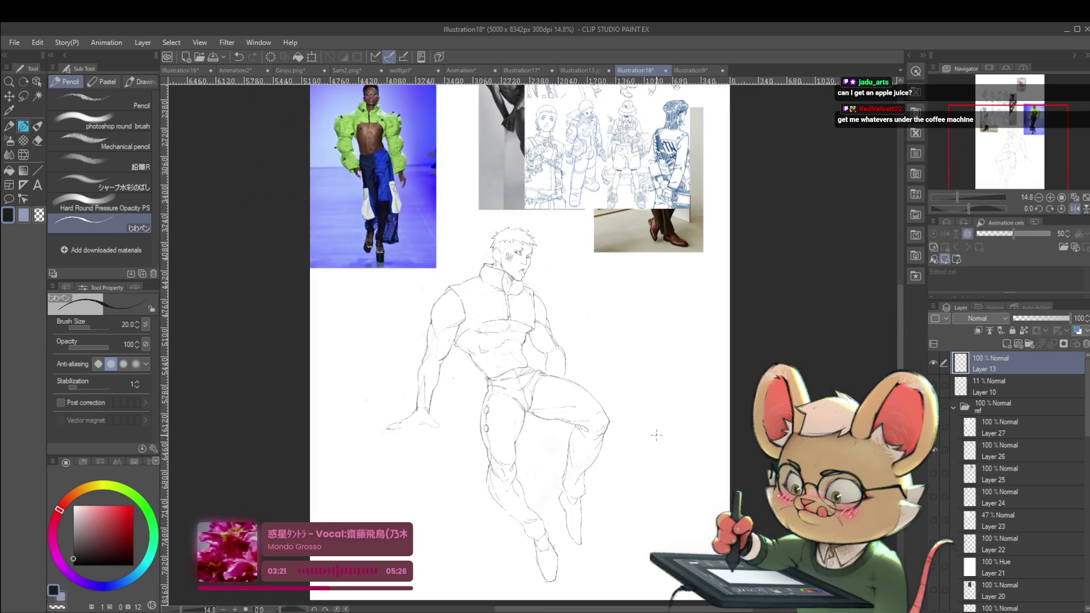
scroll(504, 382, up, 2)
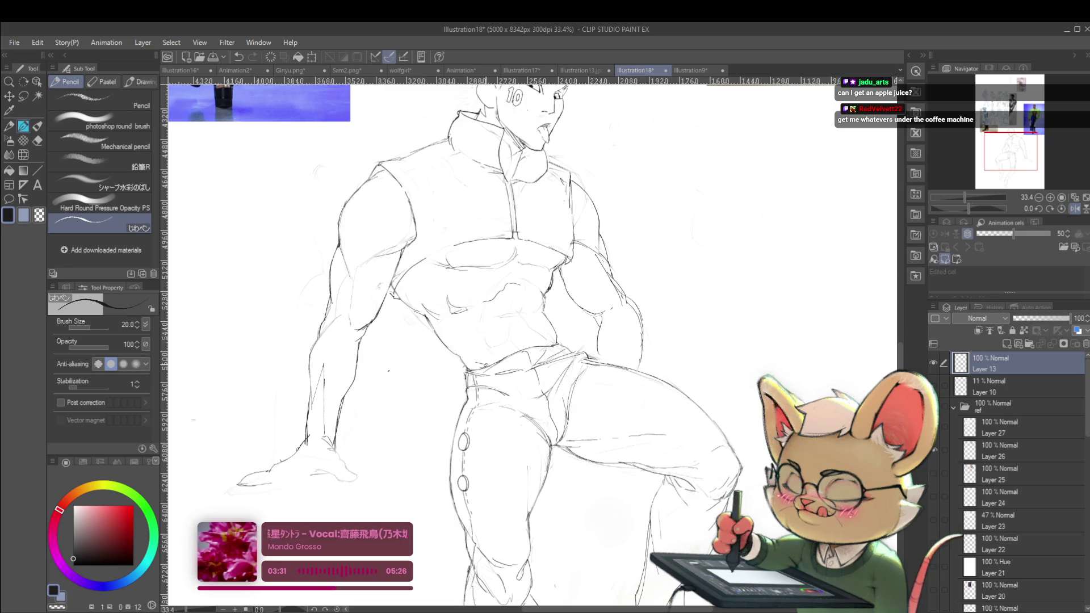
key(ctrl+0)
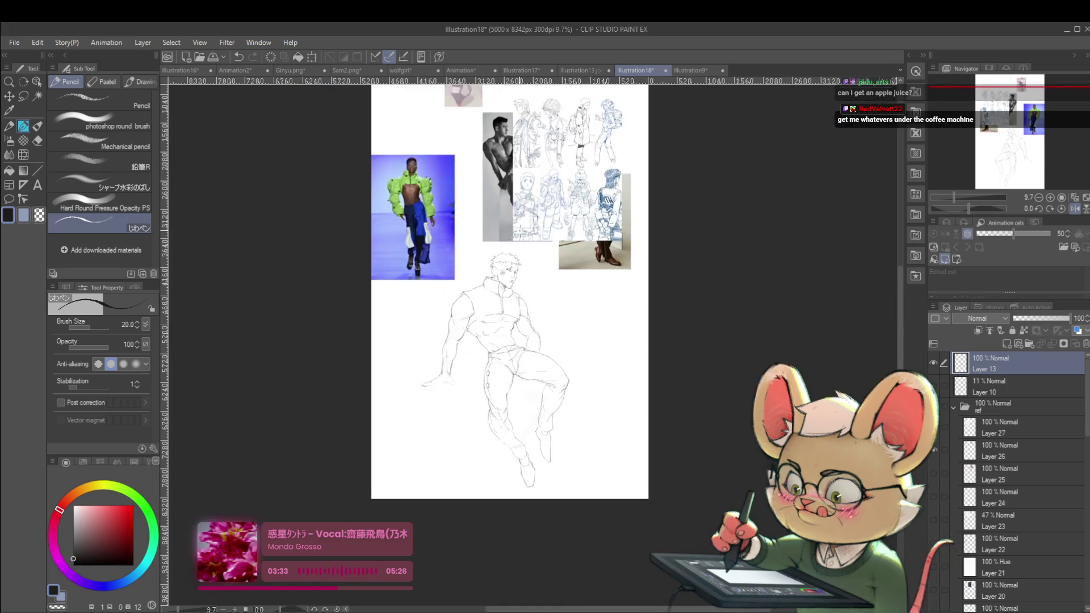
scroll(489, 272, up, 3)
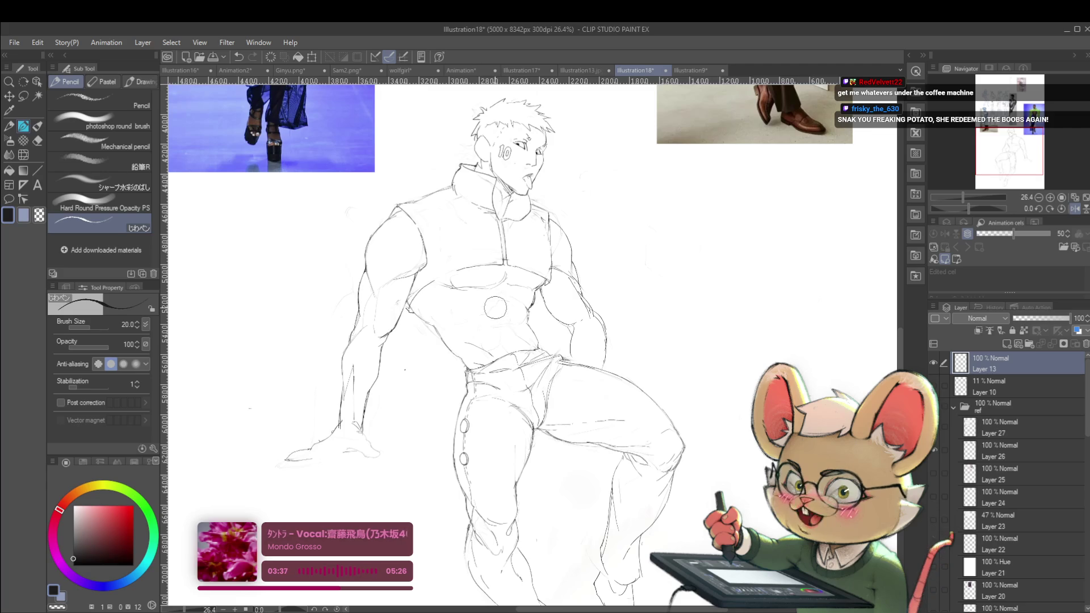
click(1073, 210)
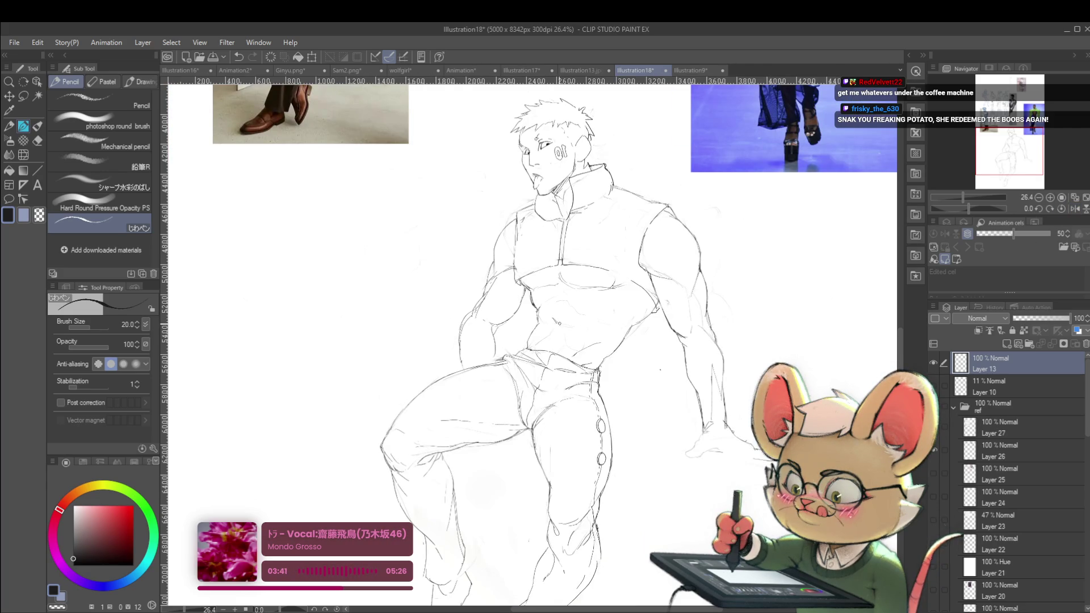
mouse_move(558, 324)
mouse_down()
mouse_move(570, 326)
mouse_move(551, 322)
mouse_up()
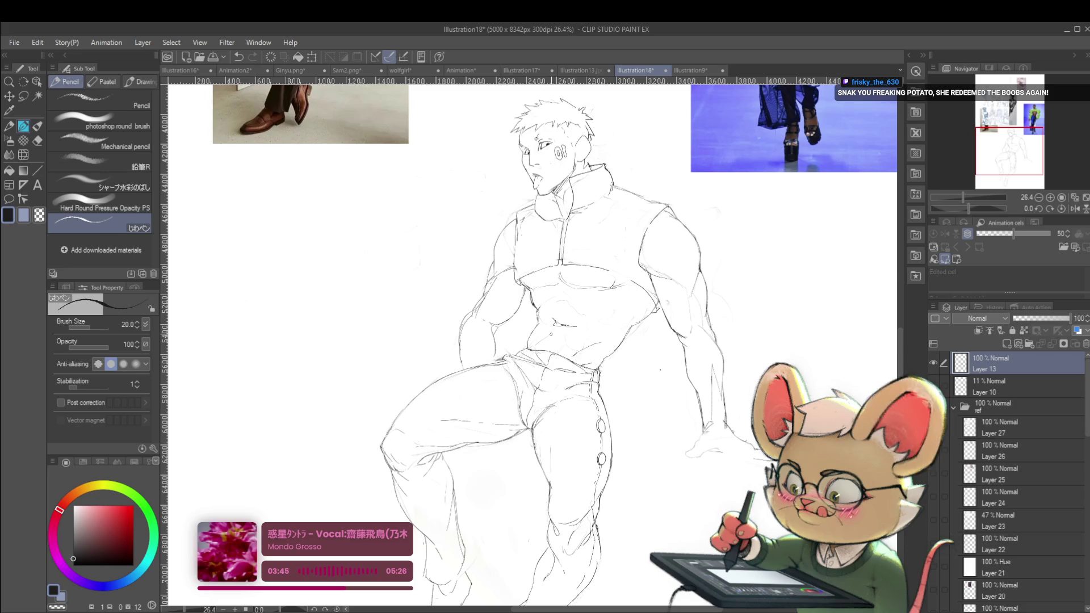
scroll(577, 274, down, 2)
scroll(577, 274, down, 1)
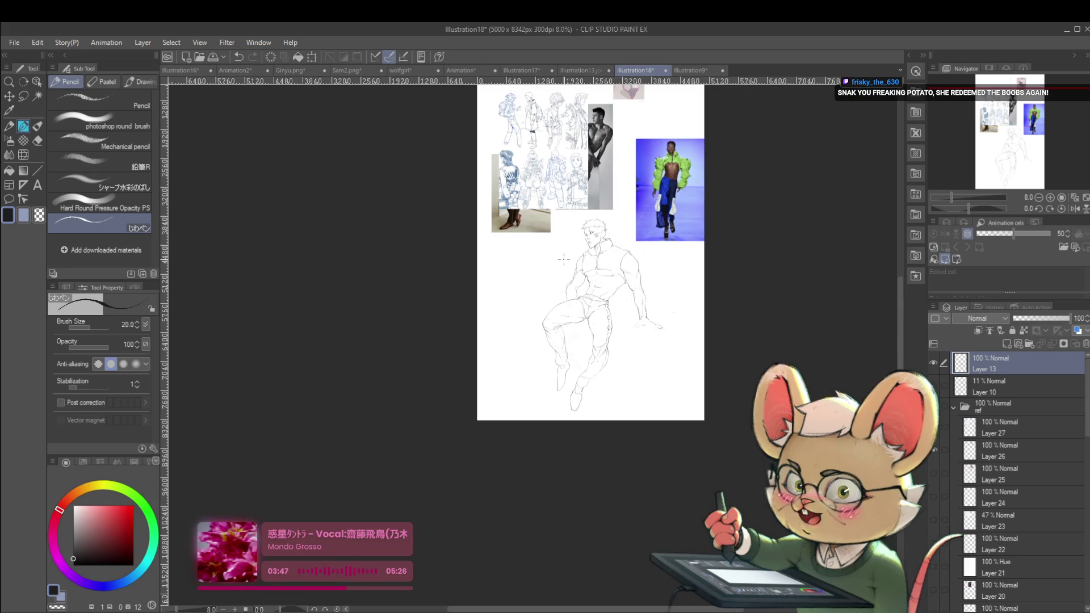
Bring the reference images into view, mirror the canvas, and zoom in and out to compare.
scroll(607, 283, up, 3)
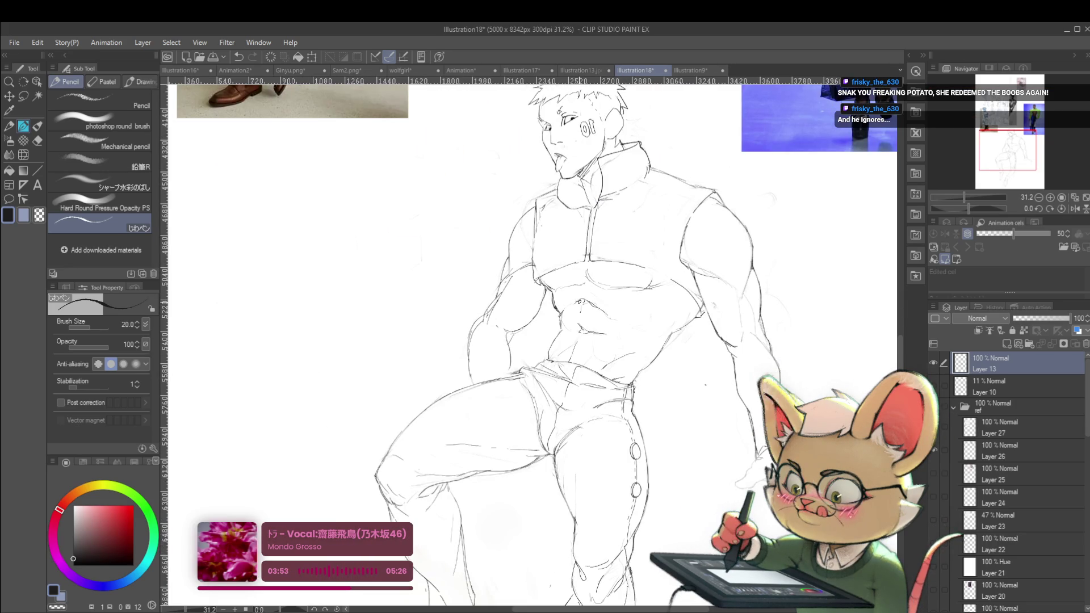
scroll(577, 301, down, 3)
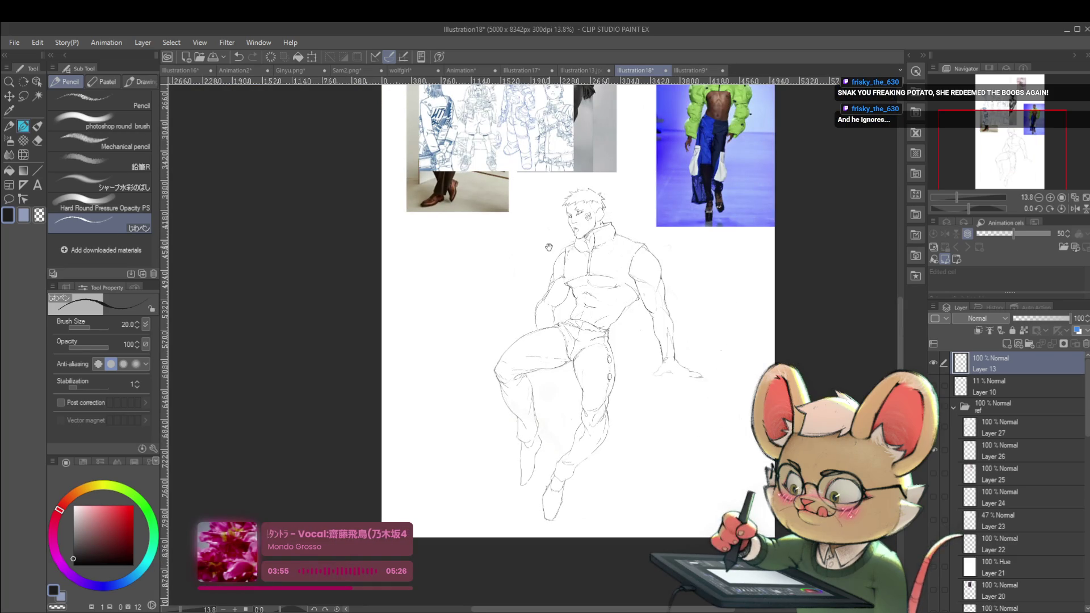
drag(549, 247, 501, 294)
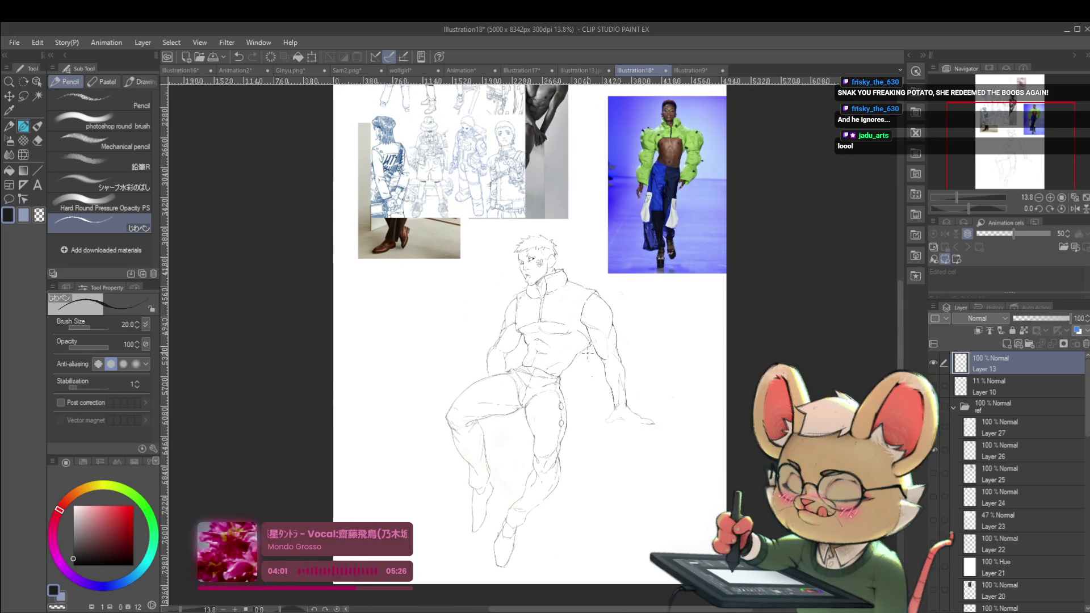
key(h)
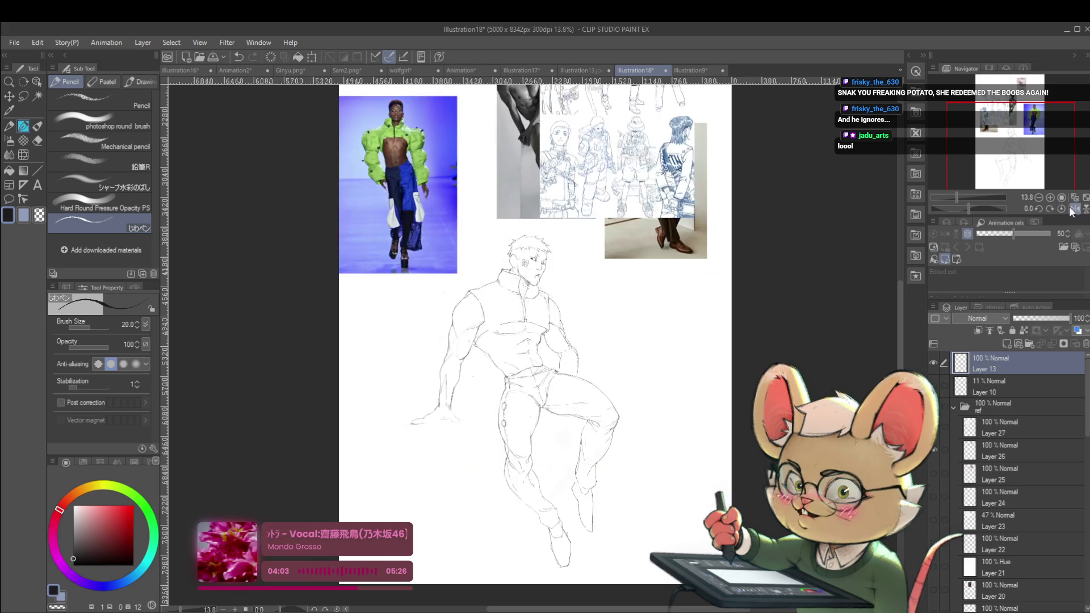
scroll(585, 344, up, 5)
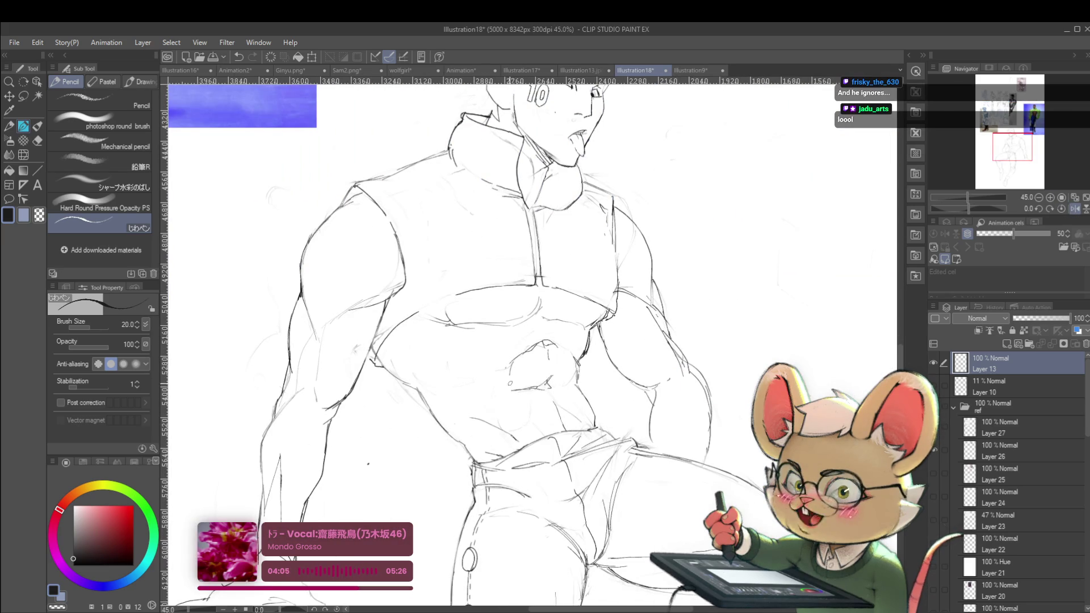
scroll(520, 417, down, 5)
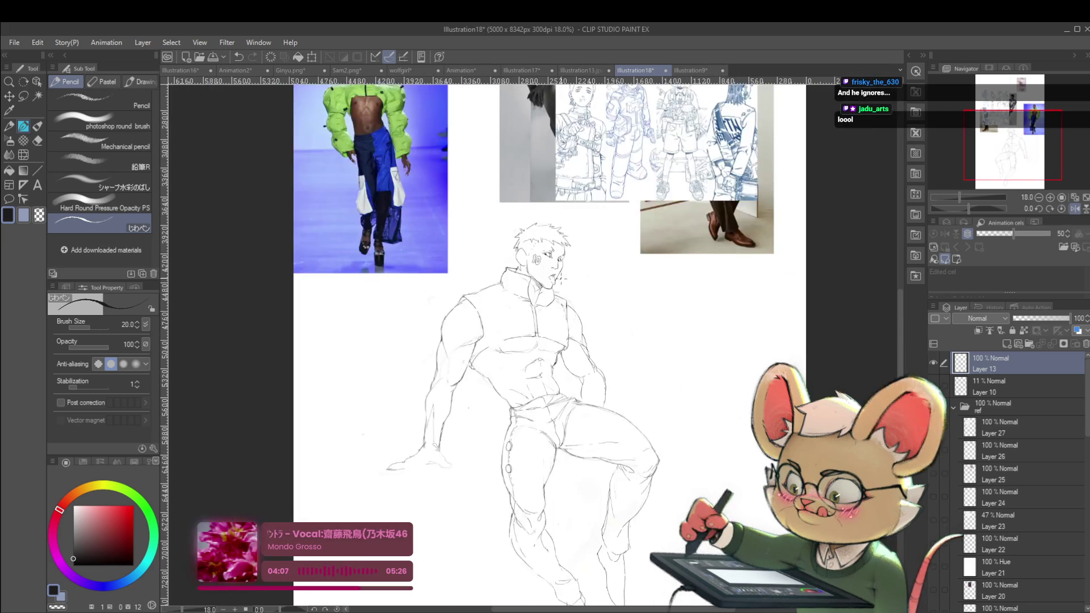
scroll(521, 372, up, 3)
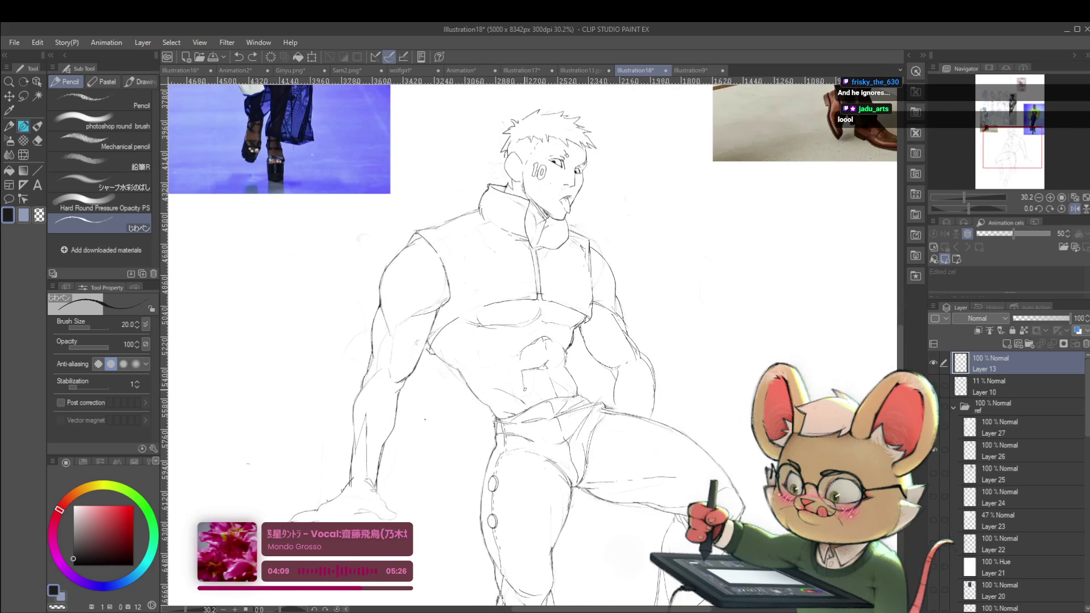
scroll(544, 353, down, 4)
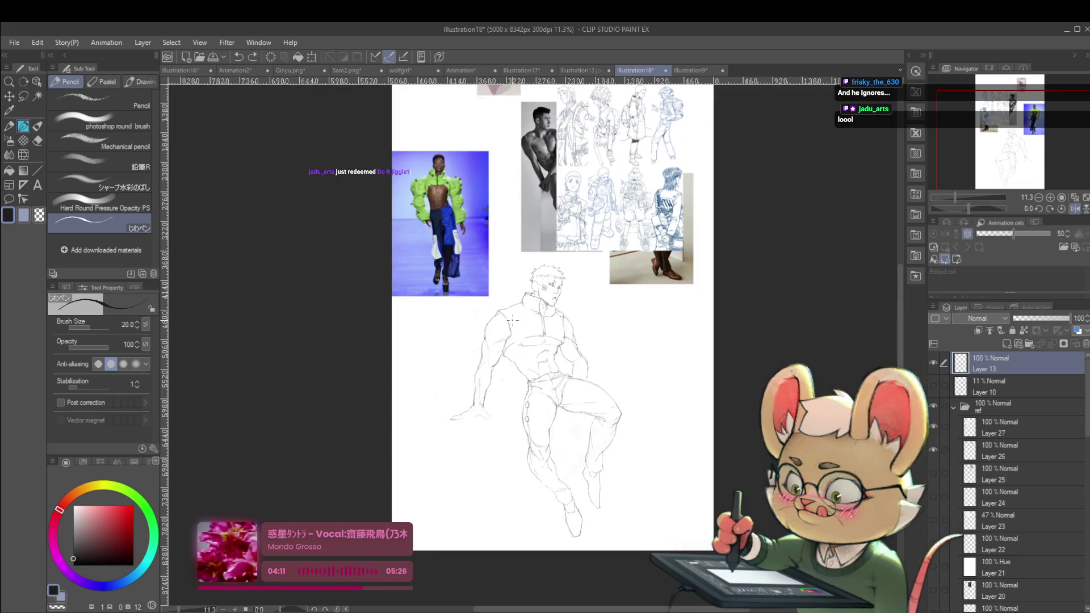
scroll(567, 358, up, 3)
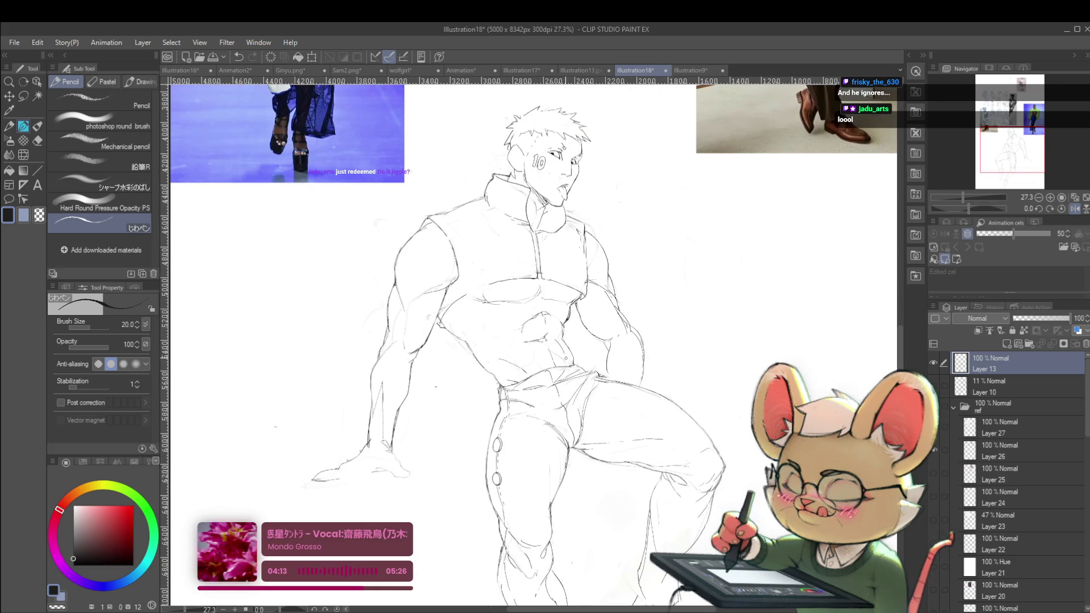
scroll(561, 322, down, 4)
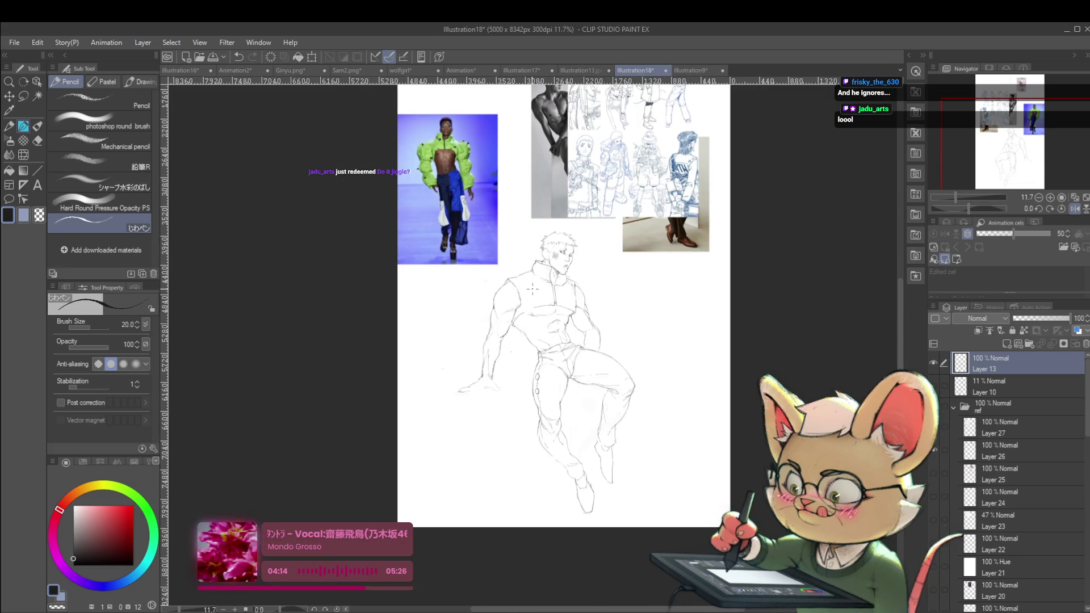
scroll(610, 296, up, 4)
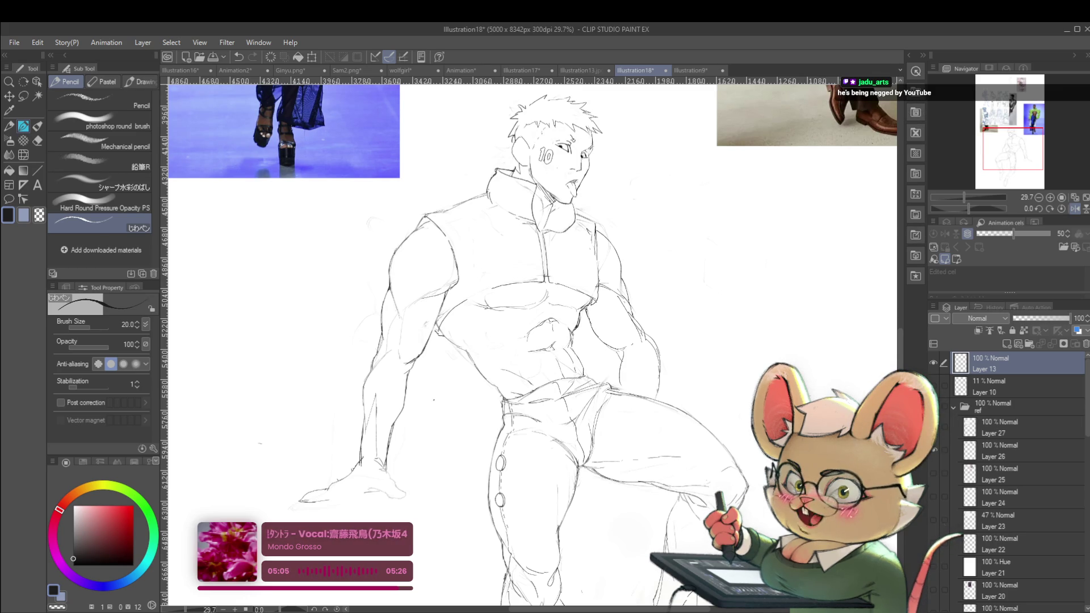
Mirror the canvas with H, then zoom out, close in on the torso and thigh, and back out.
key(h)
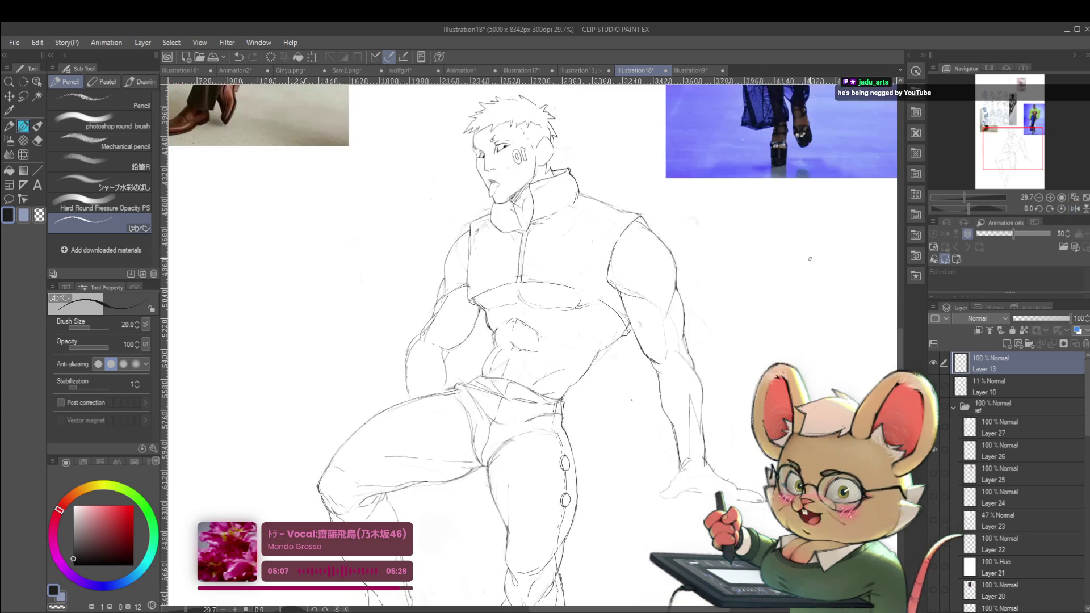
key(ctrl+minus)
scroll(558, 294, up, 3)
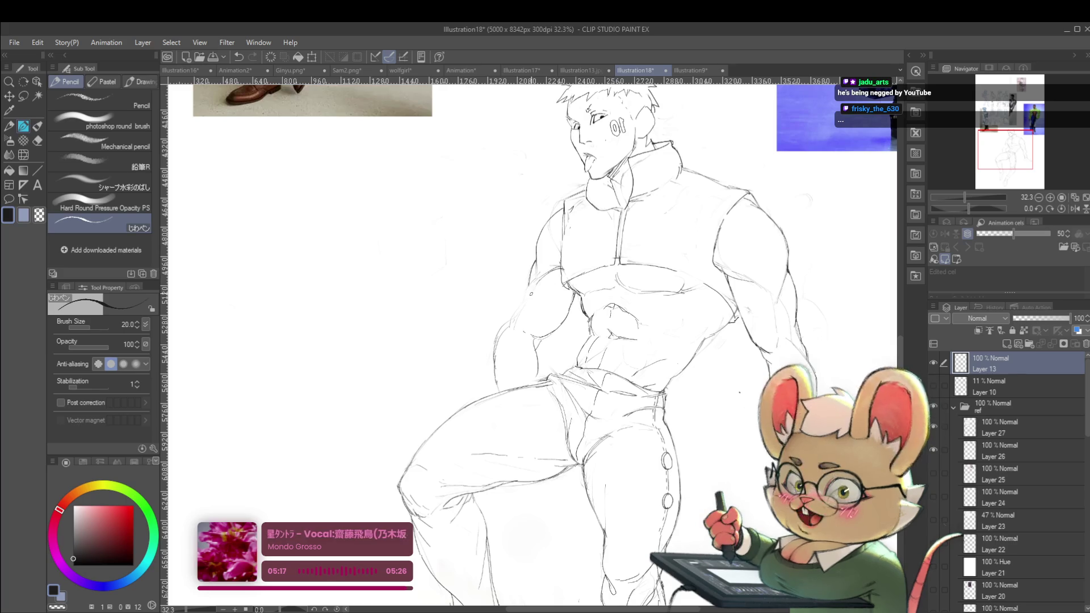
drag(591, 287, 543, 257)
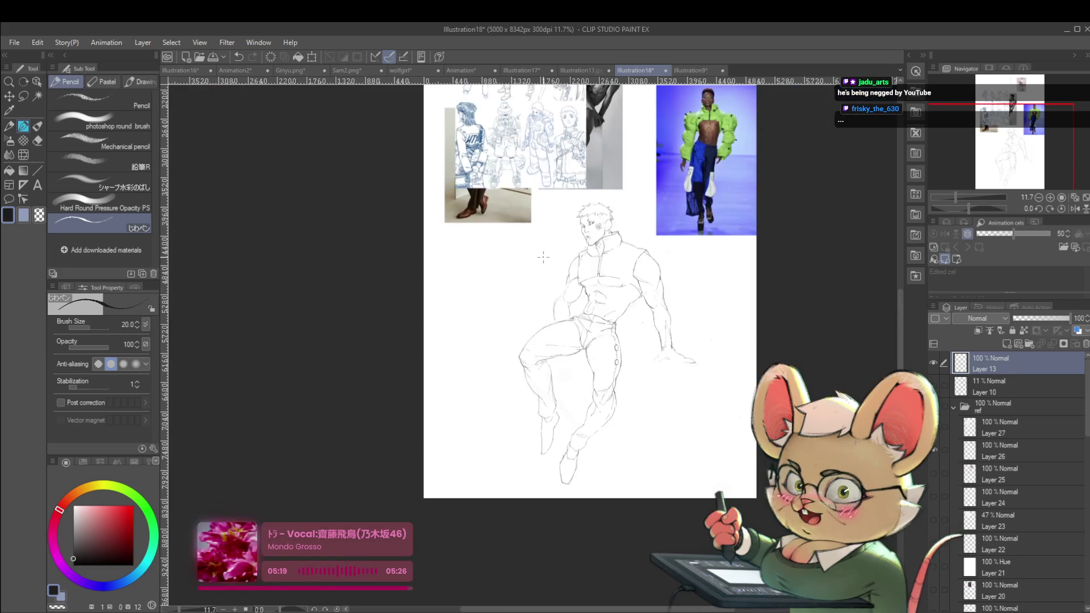
drag(613, 274, 670, 272)
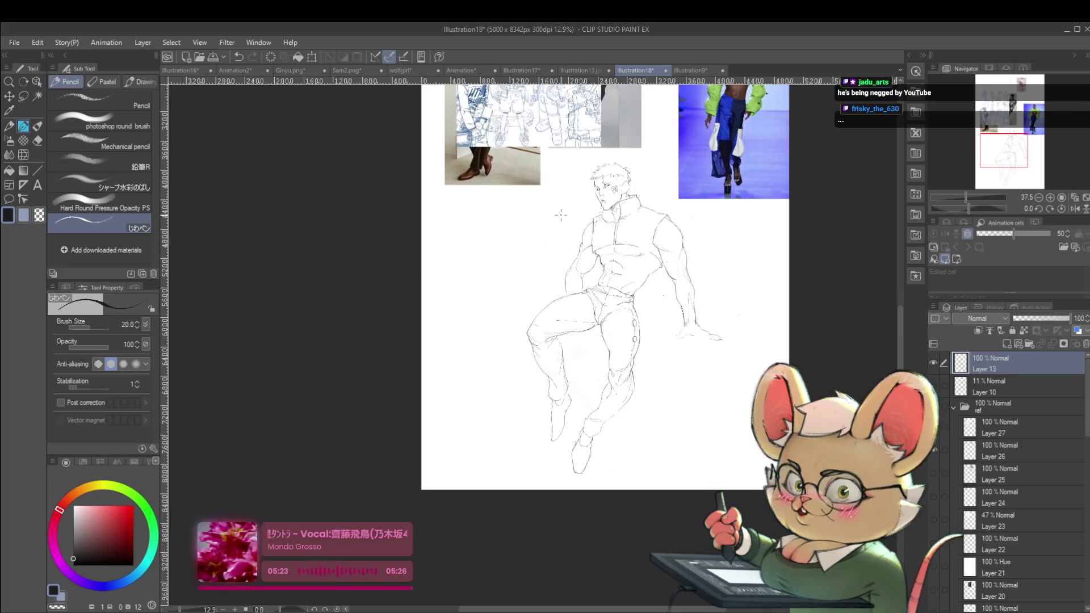
drag(592, 252, 560, 215)
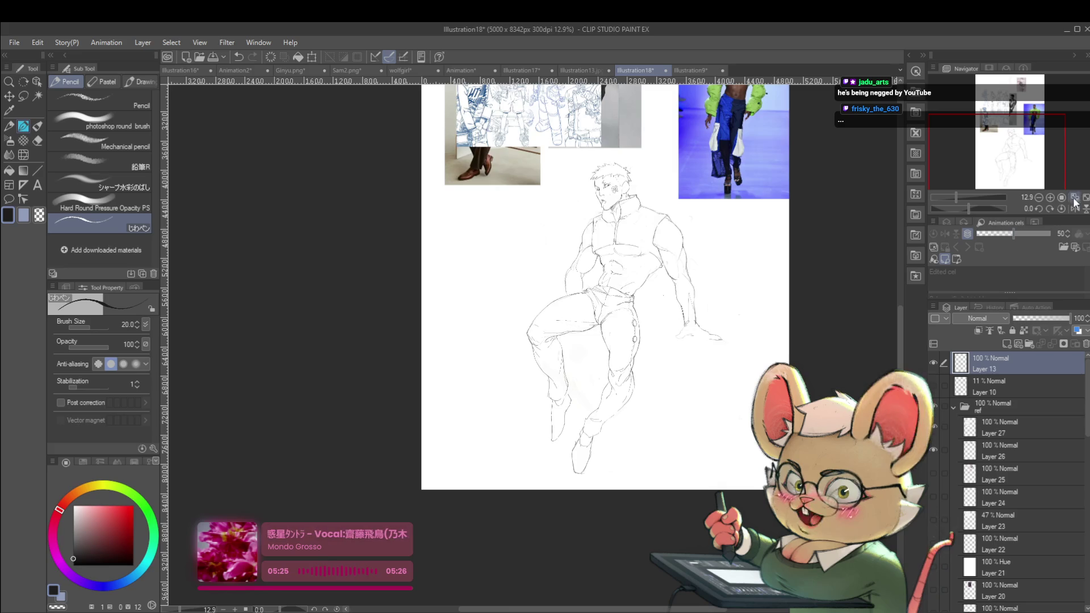
Unmirror the view and refine the pencil outline along the arm and thigh.
click(1074, 208)
scroll(493, 252, up, 5)
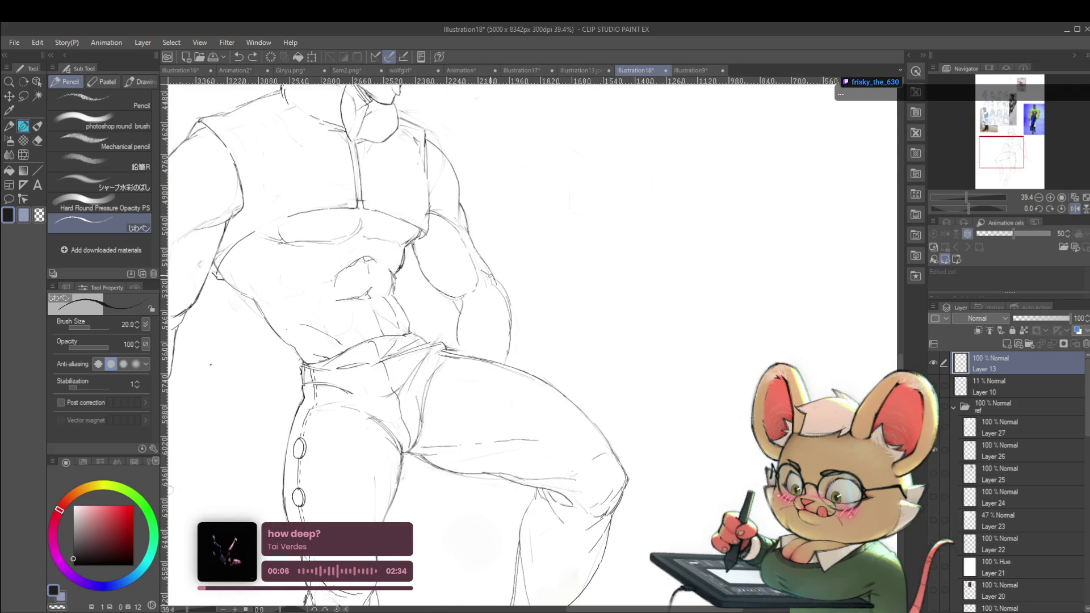
mouse_move(493, 274)
mouse_down()
mouse_move(512, 305)
mouse_move(487, 371)
mouse_up()
scroll(486, 372, down, 5)
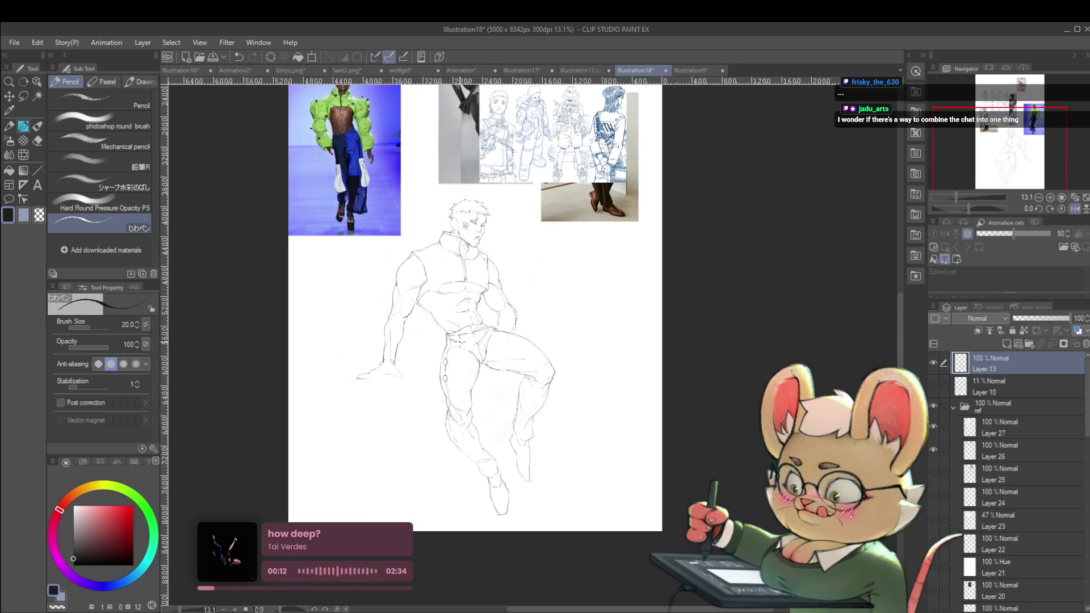
scroll(511, 370, up, 2)
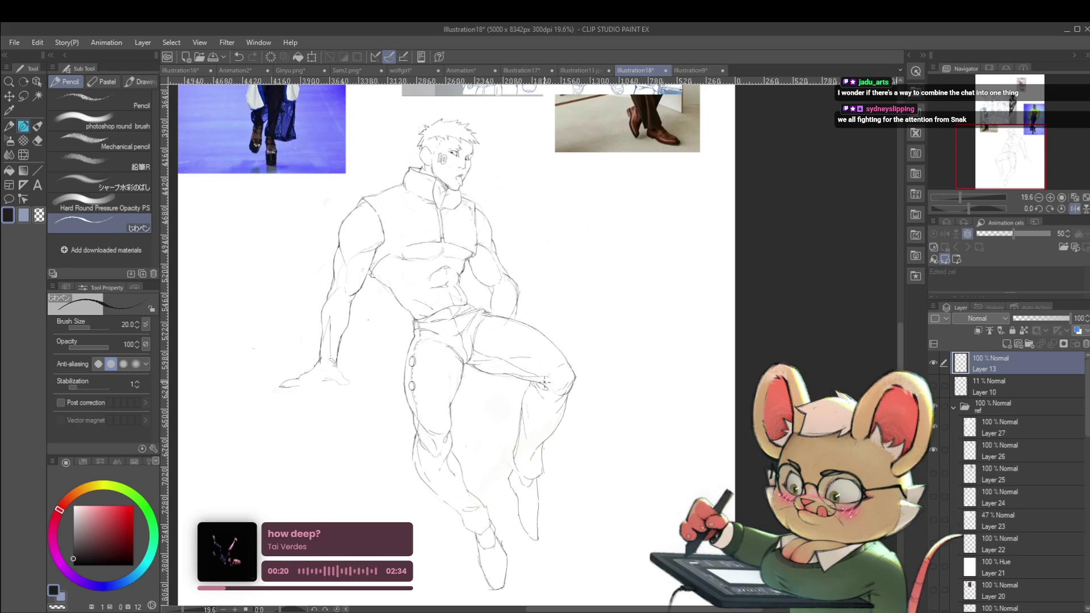
Draw a round button circle on the bent thigh, redrawing it once for a cleaner shape.
click(537, 361)
scroll(505, 335, up, 4)
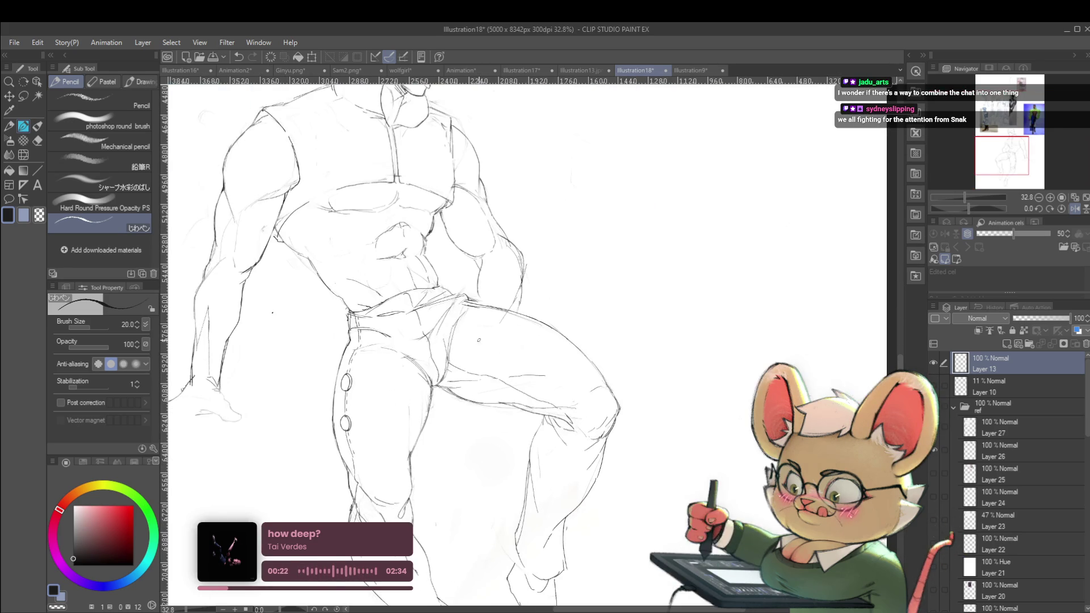
drag(459, 359, 465, 345)
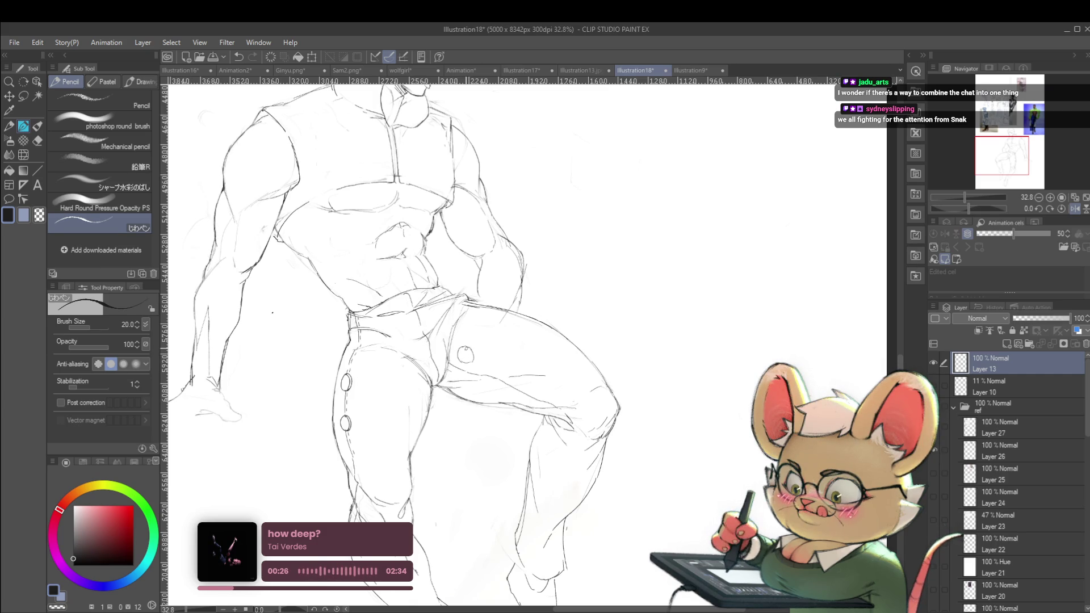
drag(468, 348, 471, 362)
scroll(479, 340, down, 5)
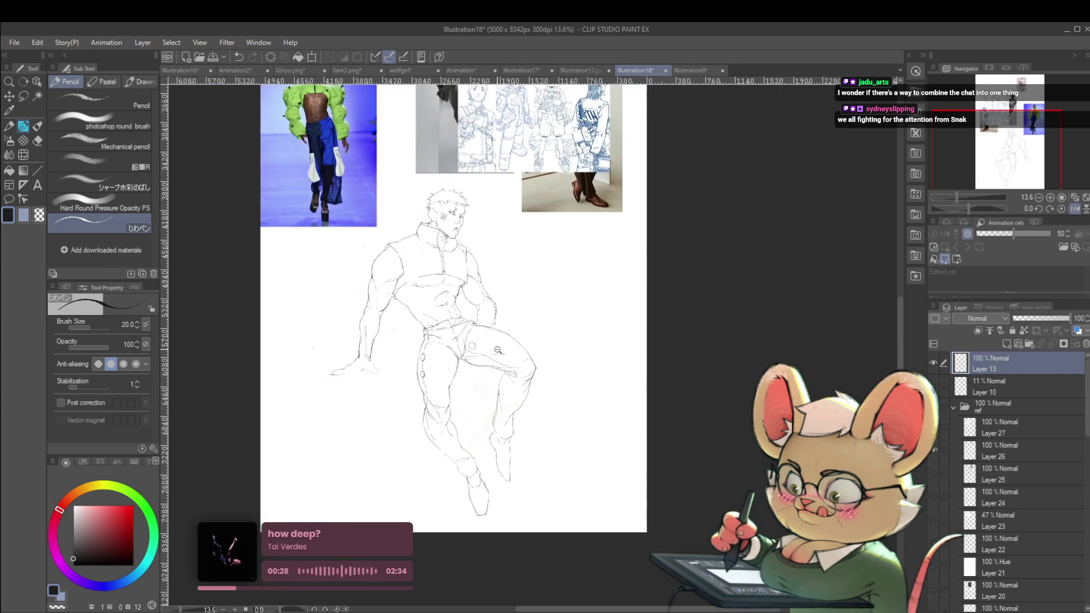
scroll(495, 349, up, 5)
scroll(1042, 211, up, 1)
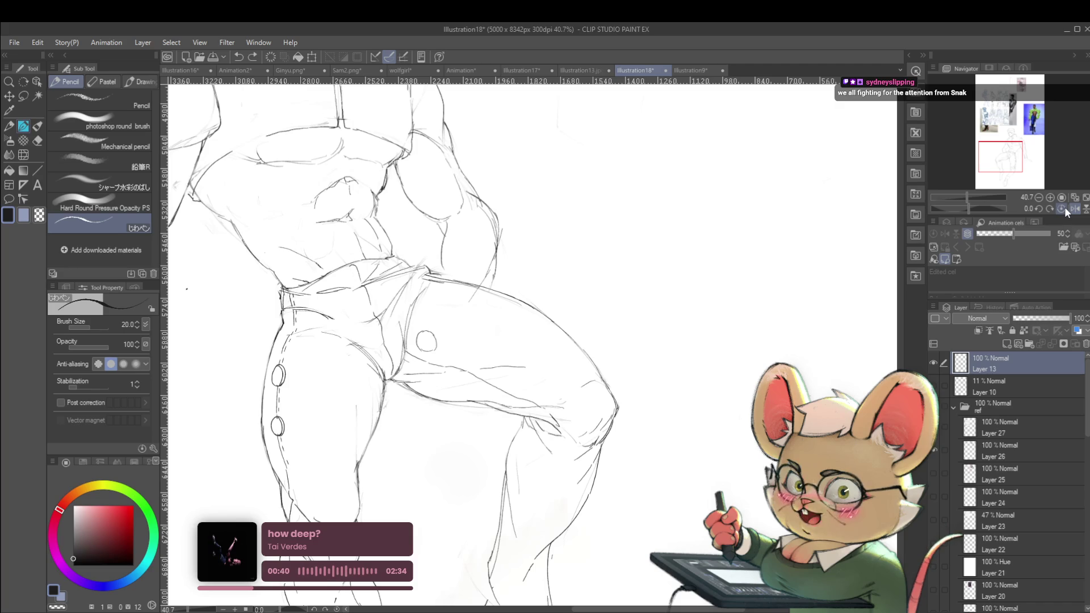
scroll(439, 344, up, 2)
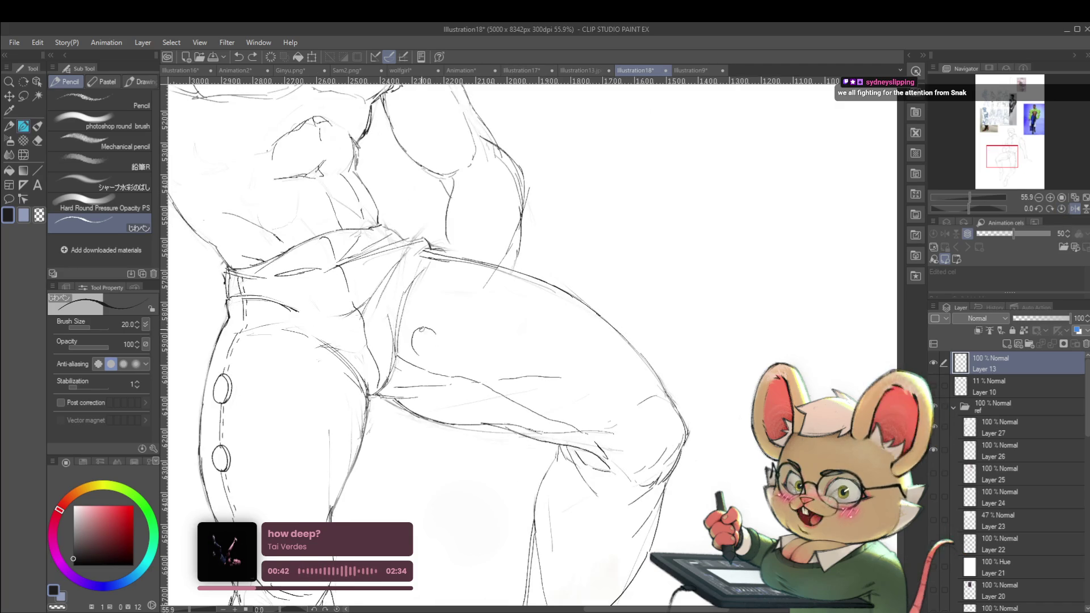
drag(428, 338, 432, 340)
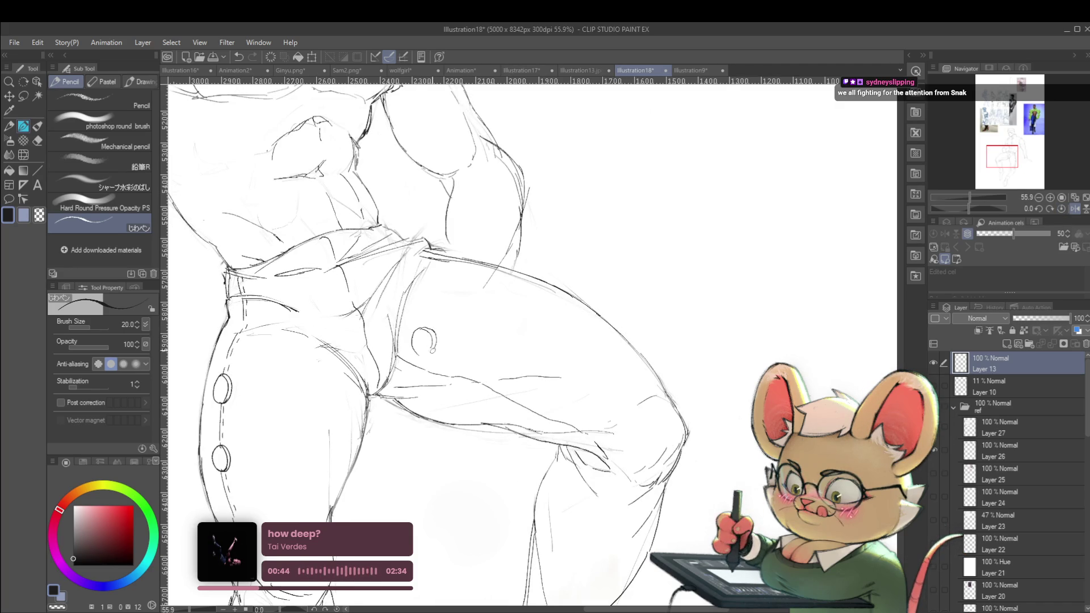
drag(429, 351, 436, 343)
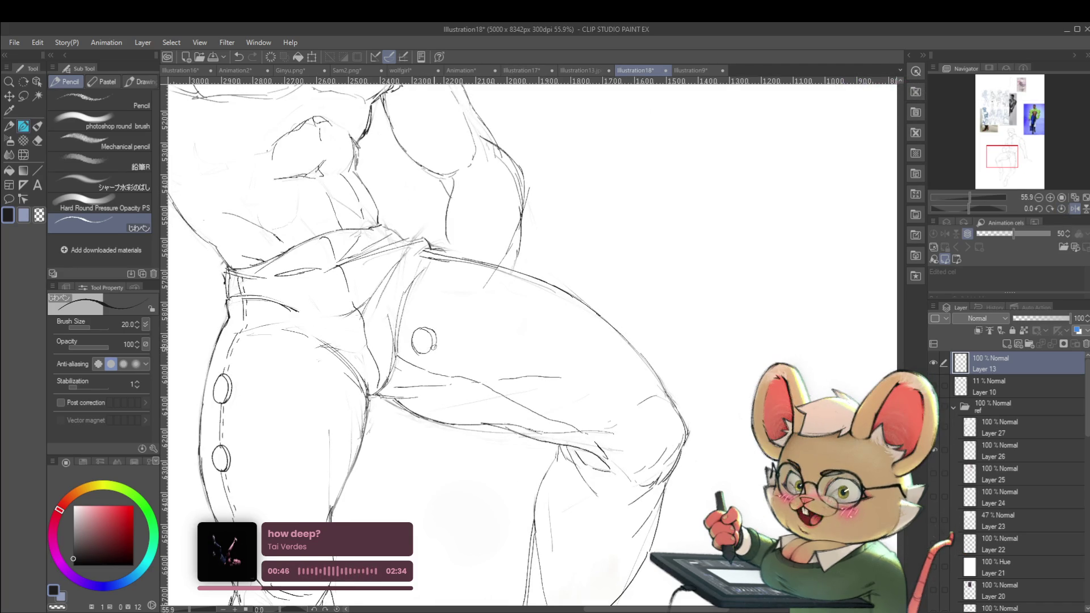
scroll(434, 325, down, 6)
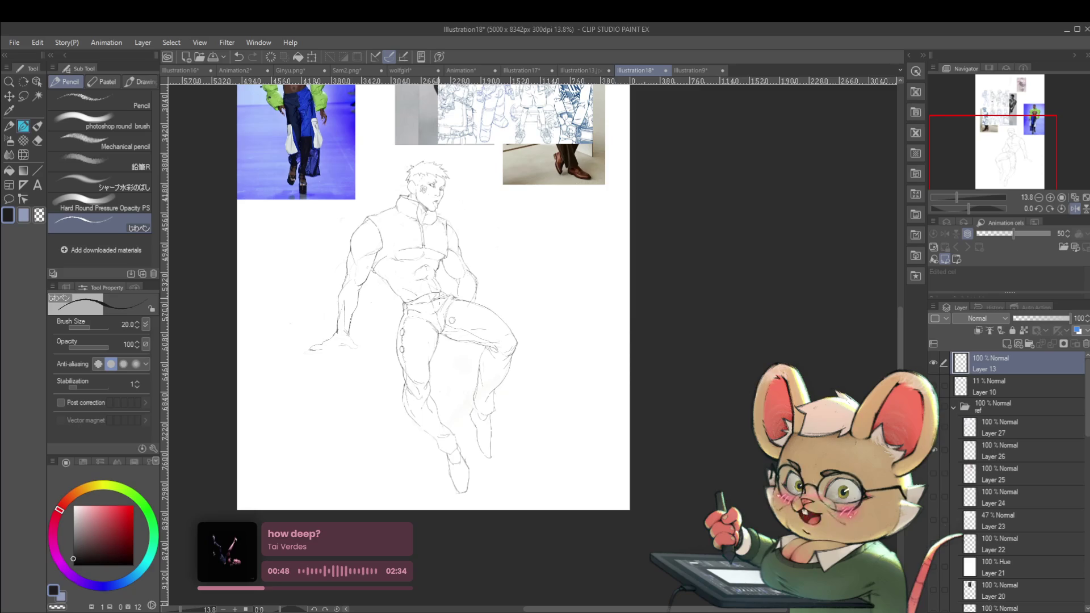
drag(422, 328, 616, 330)
Restore the unmirrored view and undo a failed darkening stroke on the button near the hip.
scroll(602, 326, up, 2)
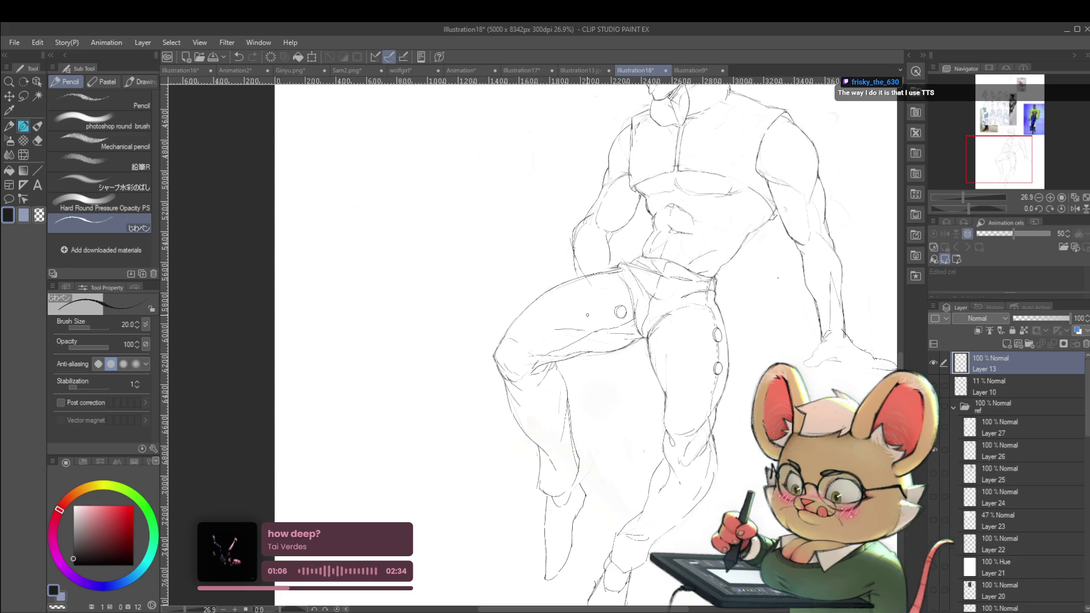
click(1072, 199)
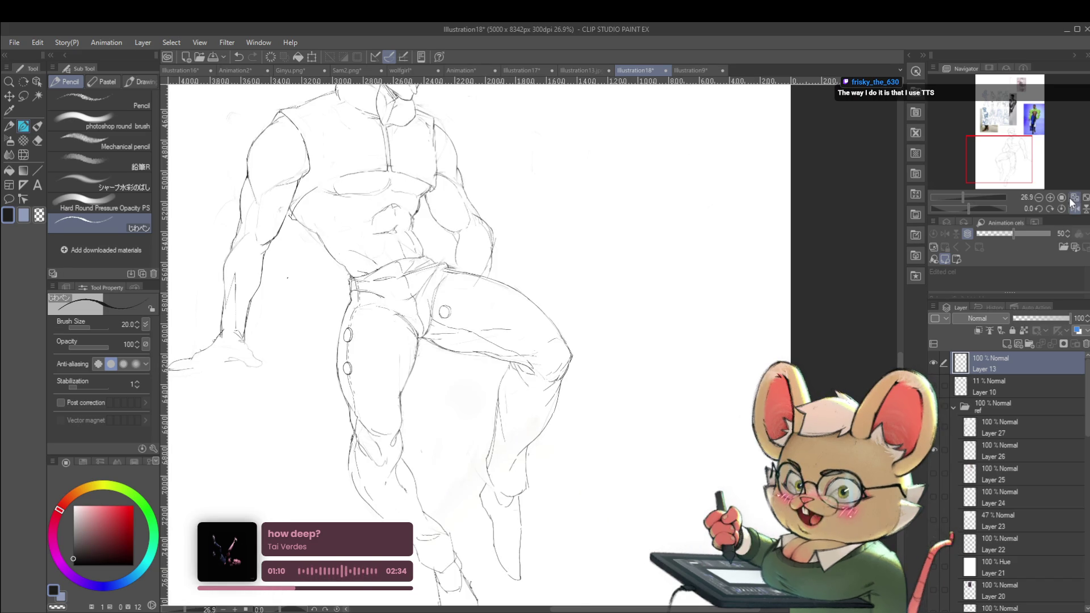
scroll(488, 314, up, 2)
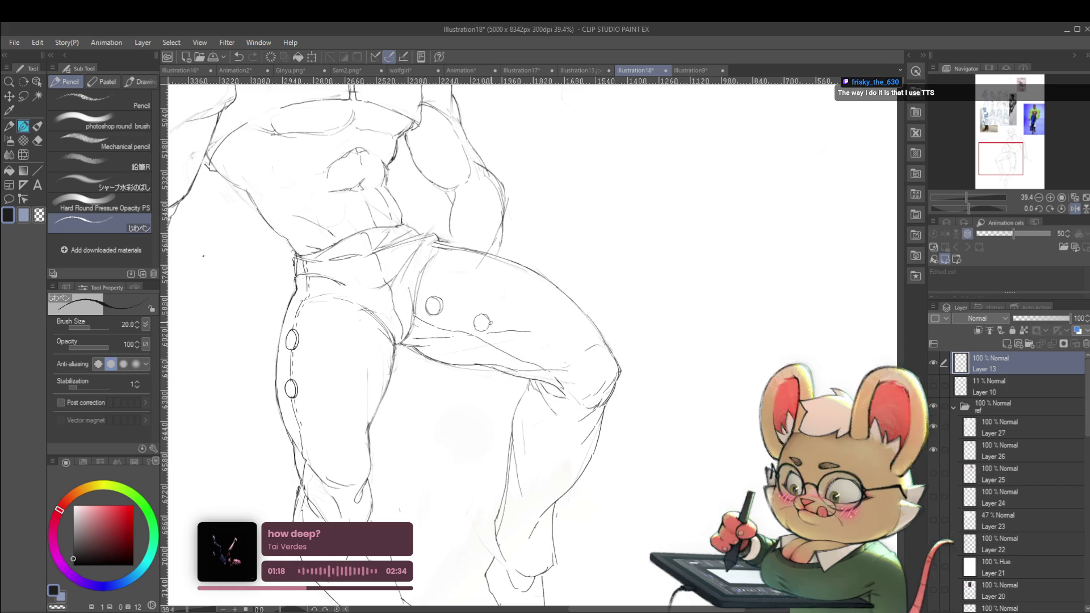
scroll(488, 311, down, 3)
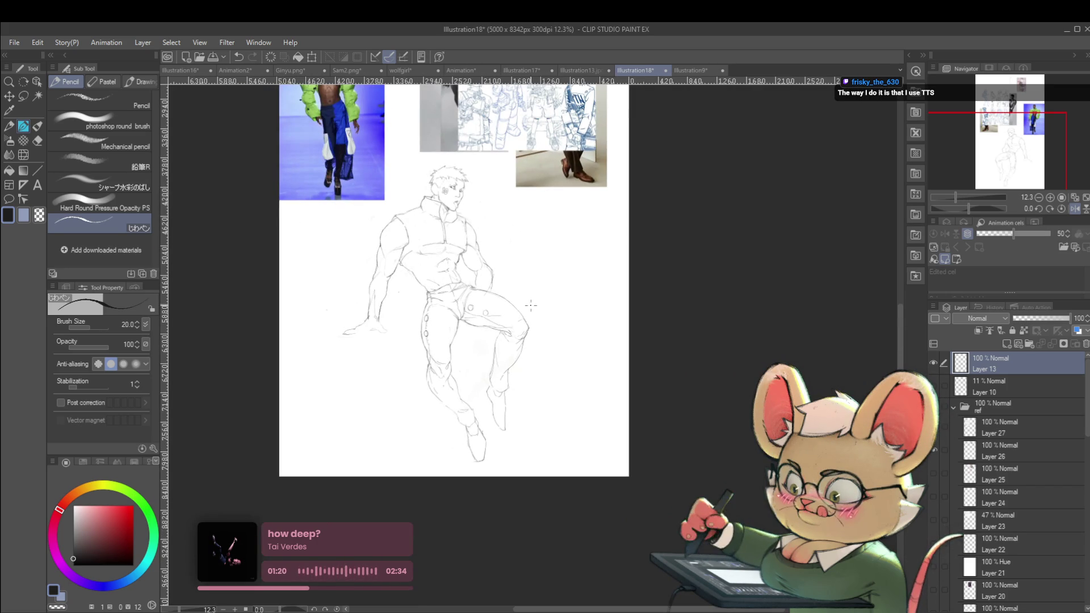
scroll(482, 311, up, 3)
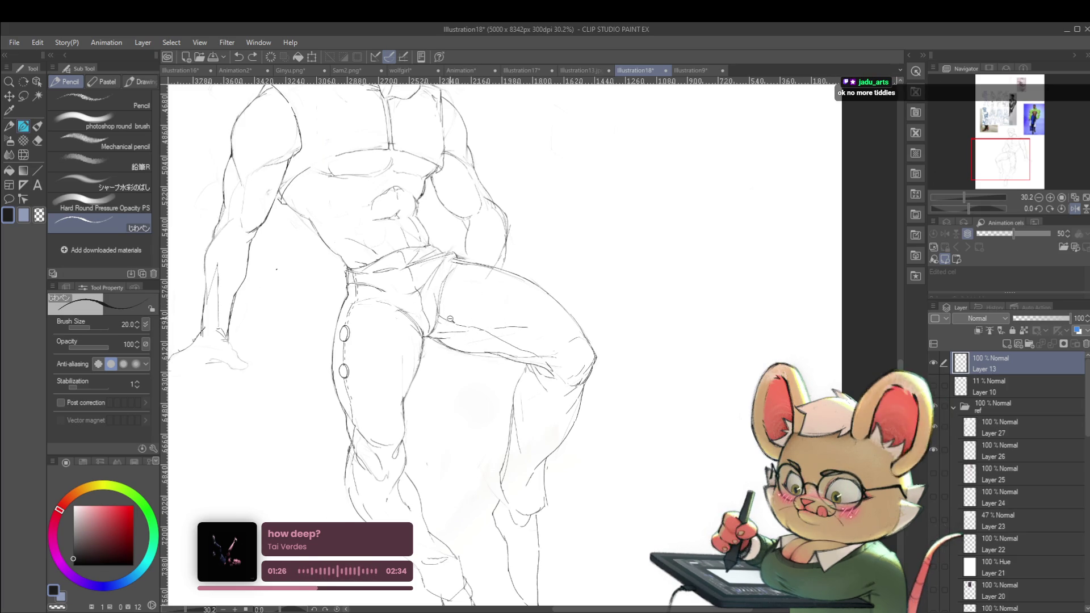
scroll(454, 316, up, 1)
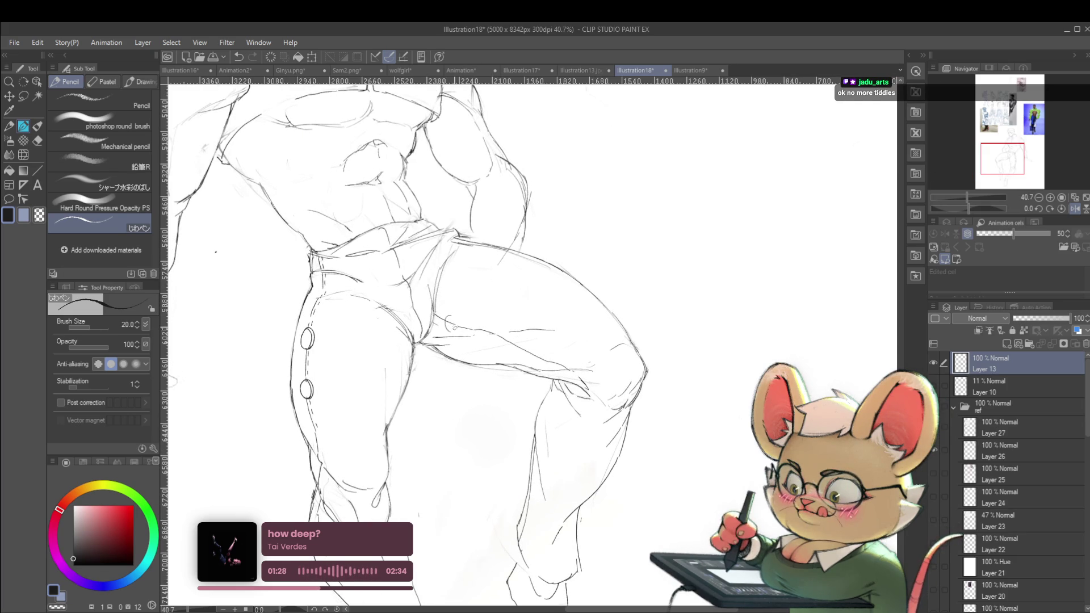
mouse_move(448, 319)
mouse_down()
mouse_move(460, 317)
mouse_move(458, 330)
mouse_move(461, 317)
mouse_up()
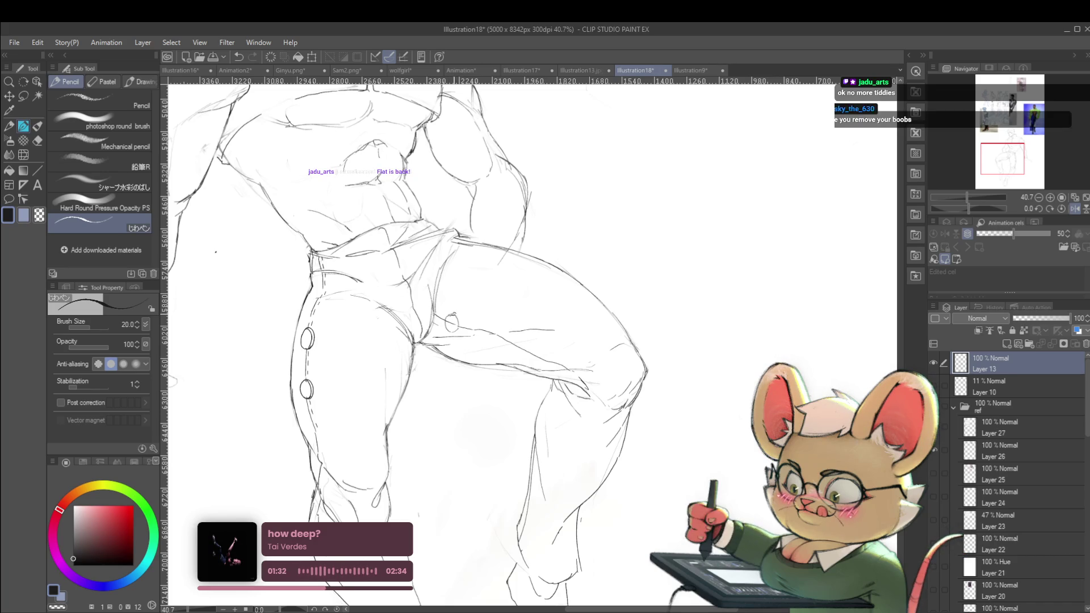
key(ctrl+z)
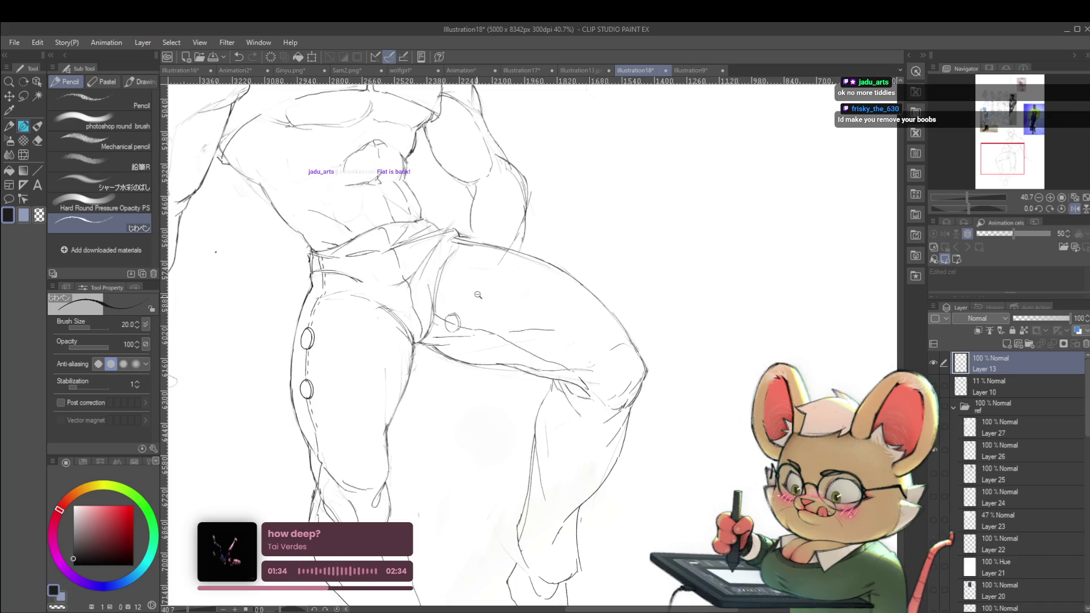
Draw the second button on the thigh beside the first.
scroll(468, 305, down, 3)
scroll(584, 266, down, 1)
scroll(511, 295, up, 5)
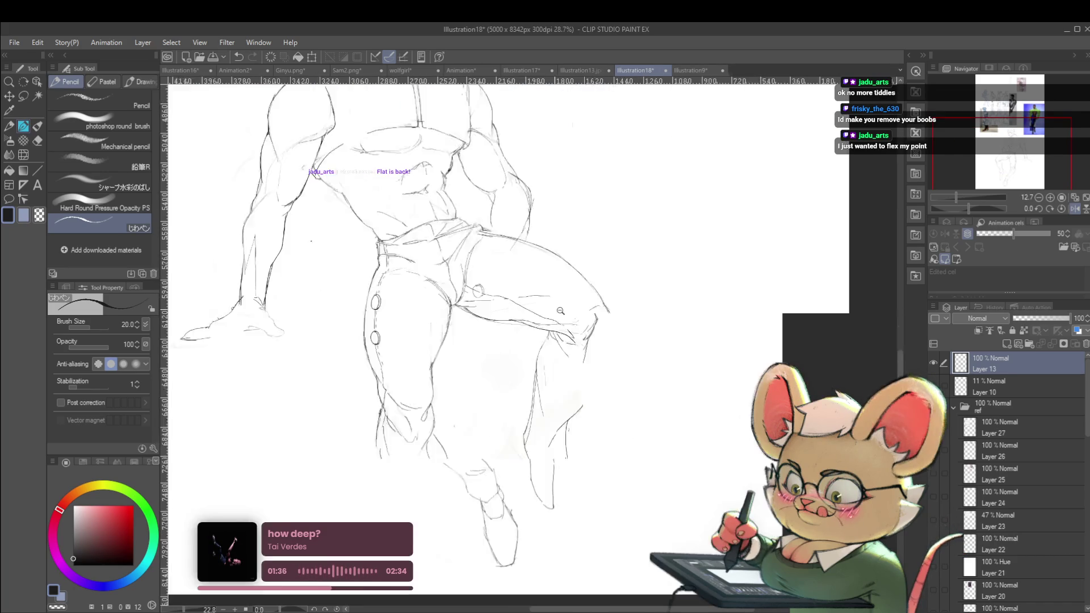
mouse_move(508, 297)
mouse_down()
mouse_move(502, 311)
mouse_move(518, 306)
mouse_move(505, 315)
mouse_up()
scroll(525, 293, down, 4)
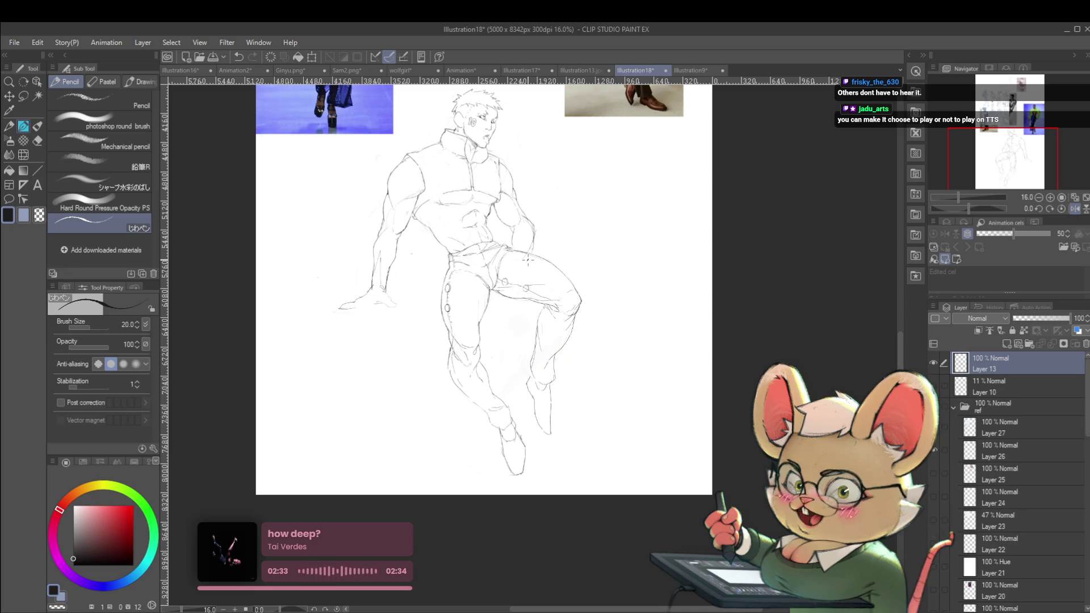
key(h)
scroll(716, 275, down, 3)
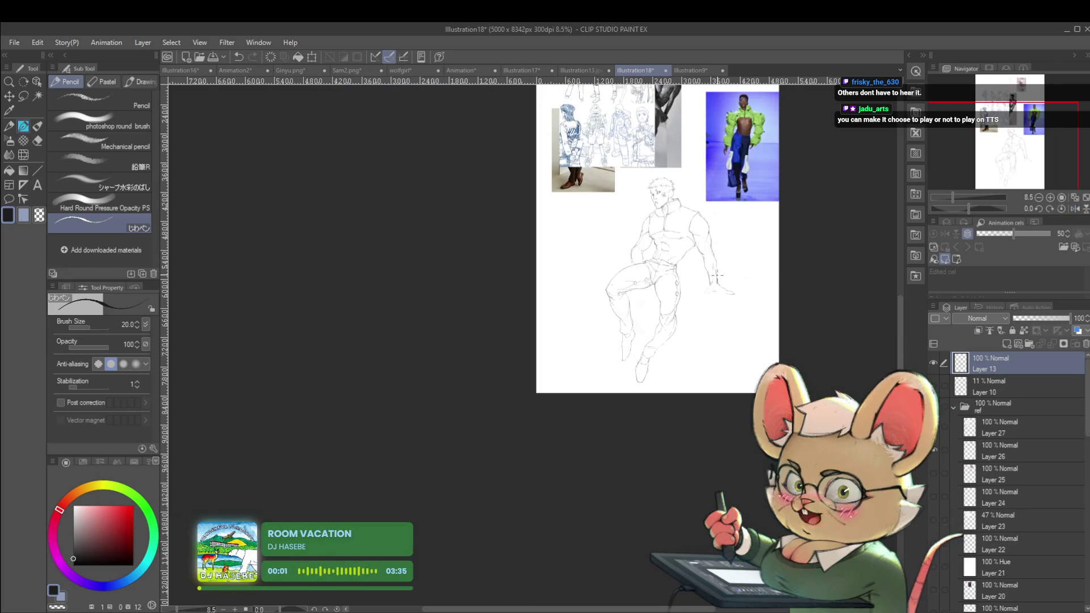
scroll(717, 276, up, 3)
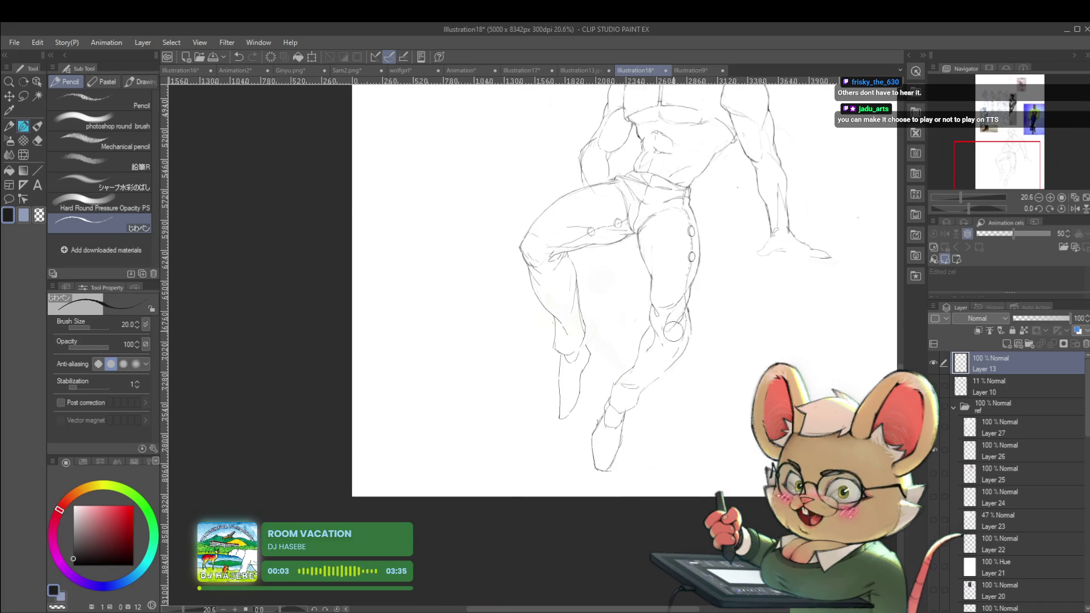
scroll(703, 344, up, 2)
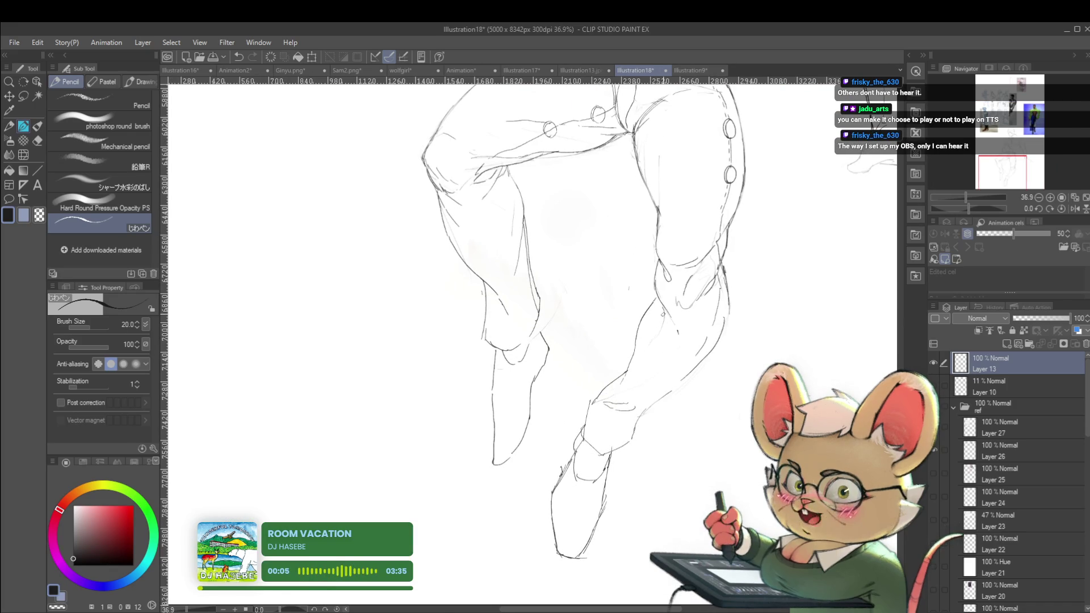
scroll(645, 279, down, 3)
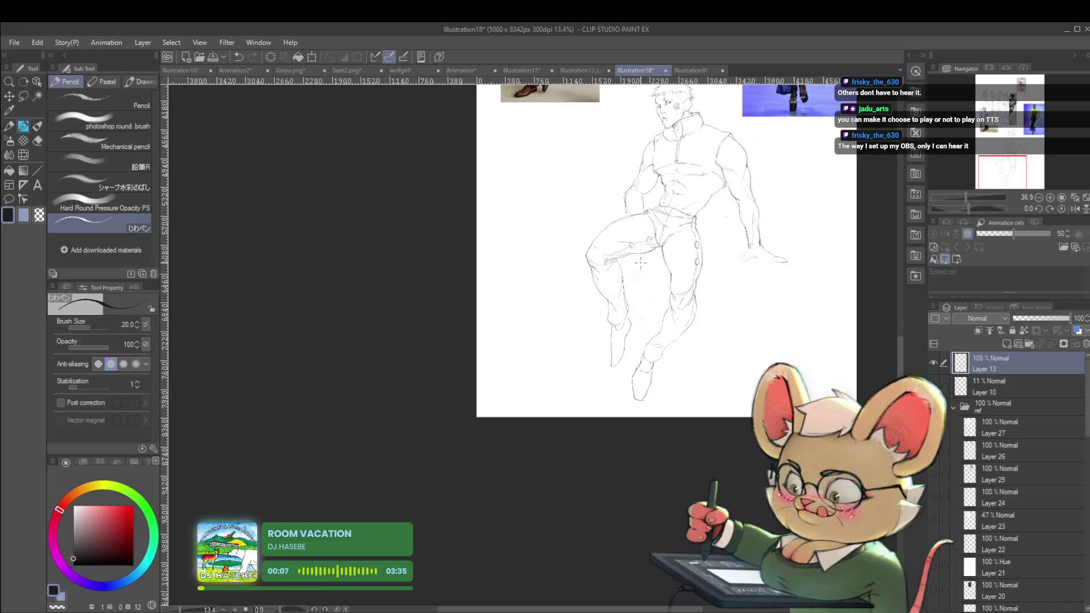
scroll(726, 356, down, 1)
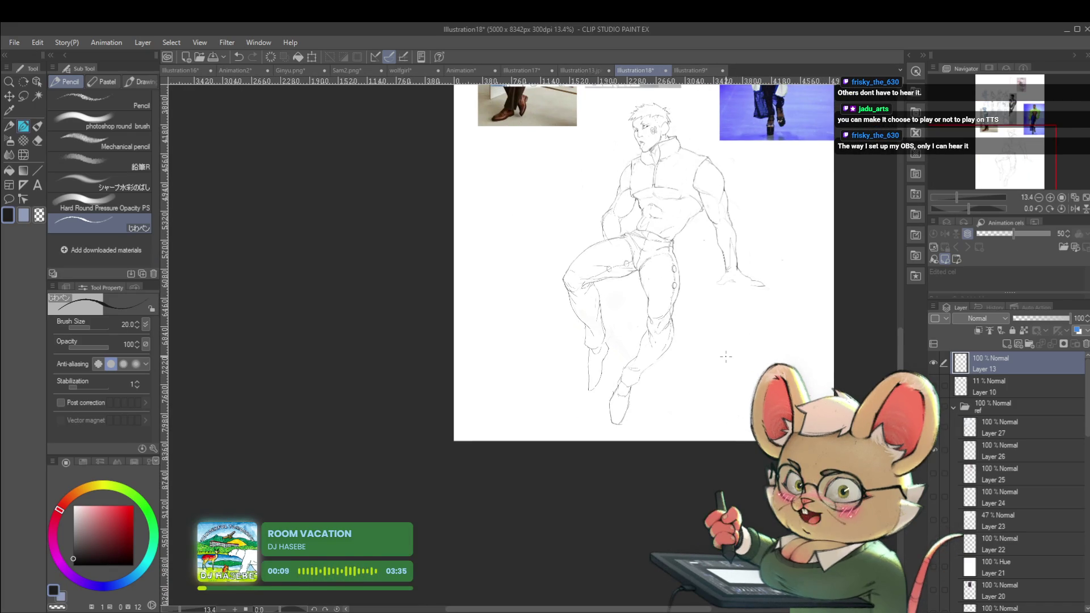
click(1075, 208)
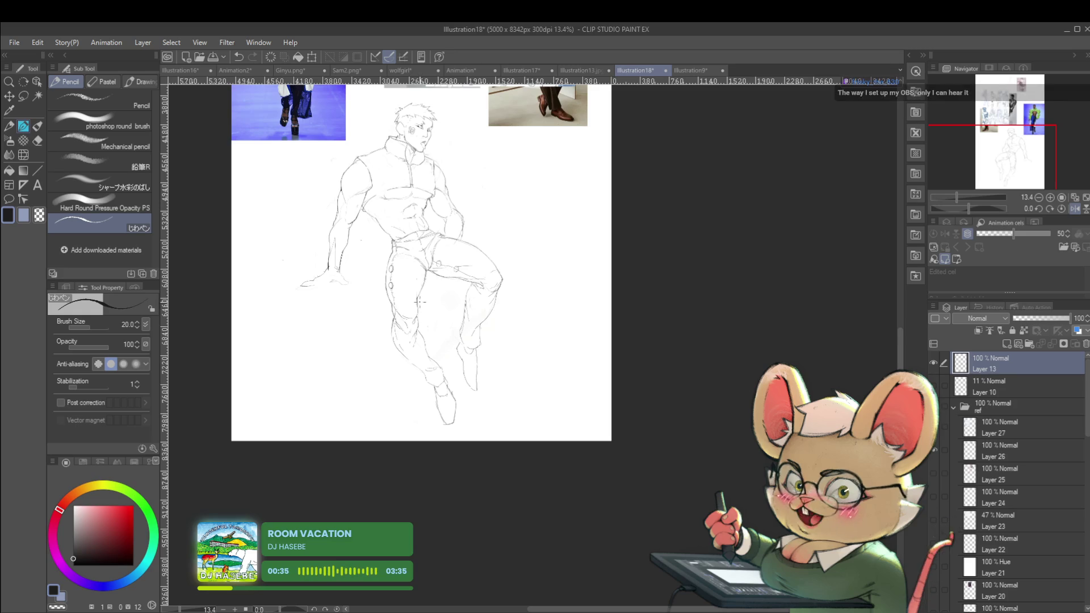
scroll(398, 332, up, 3)
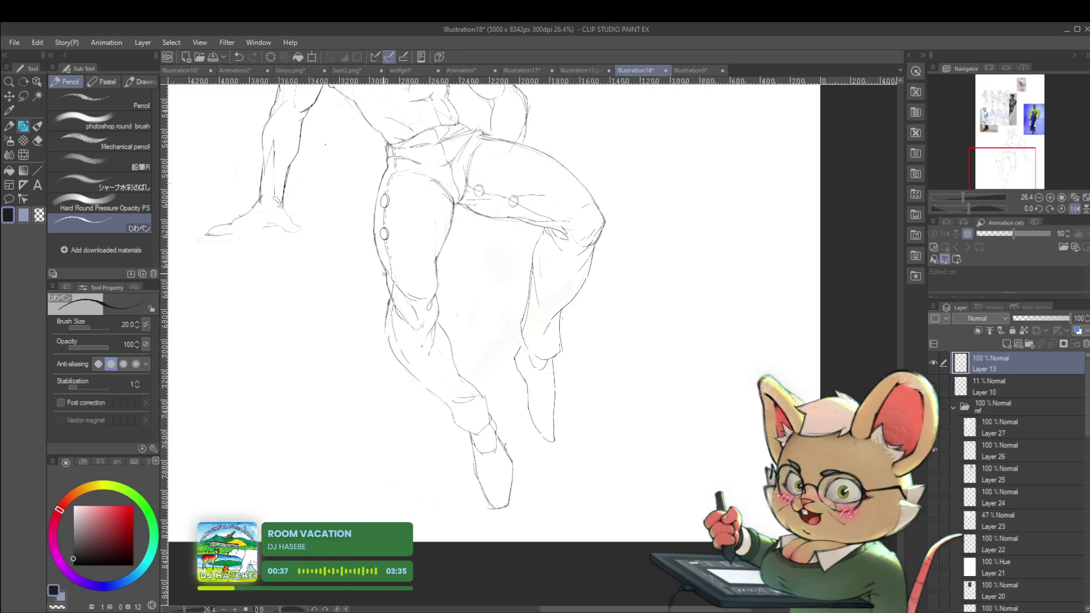
scroll(382, 345, up, 2)
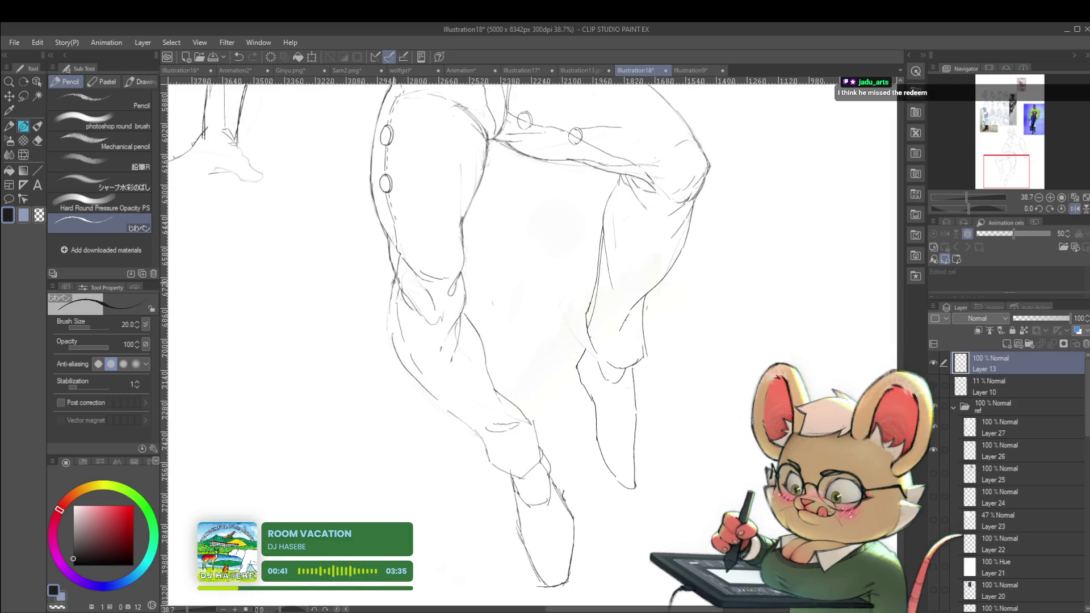
scroll(362, 301, down, 3)
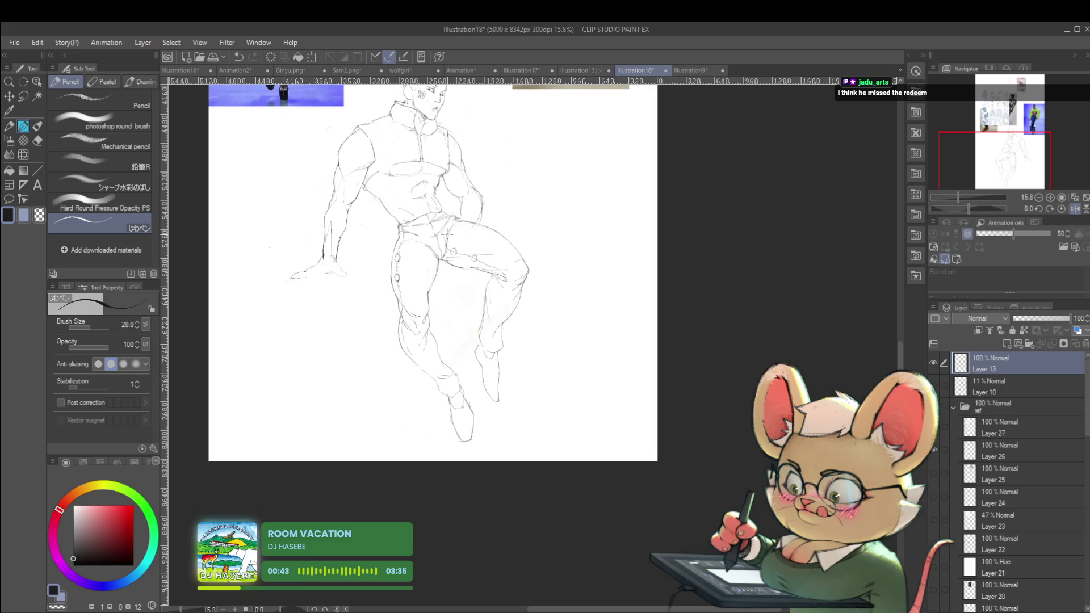
scroll(555, 230, down, 2)
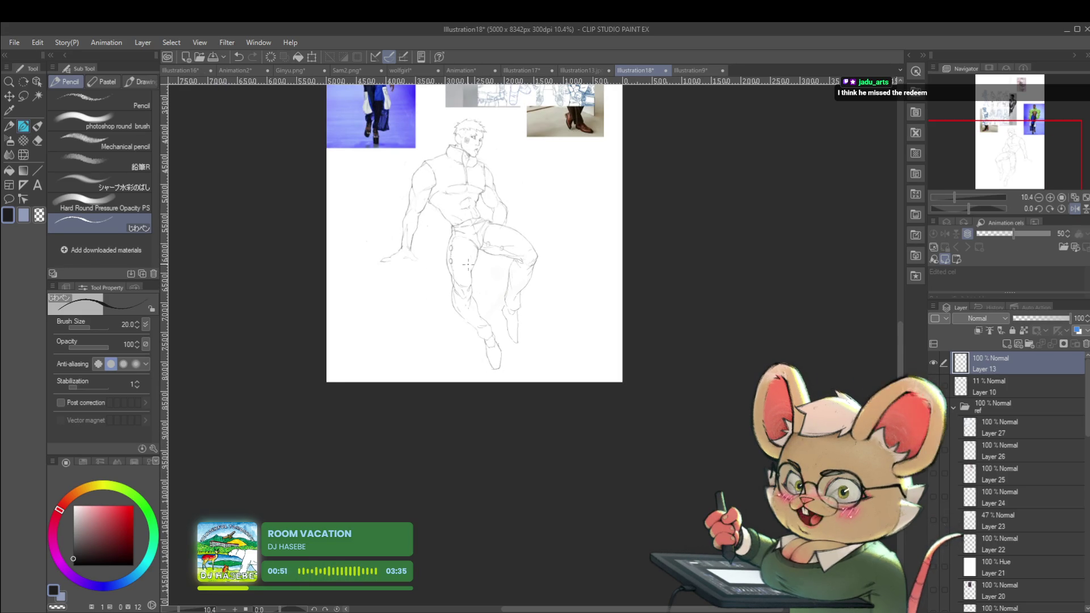
drag(468, 264, 585, 267)
scroll(626, 299, up, 4)
scroll(626, 298, up, 1)
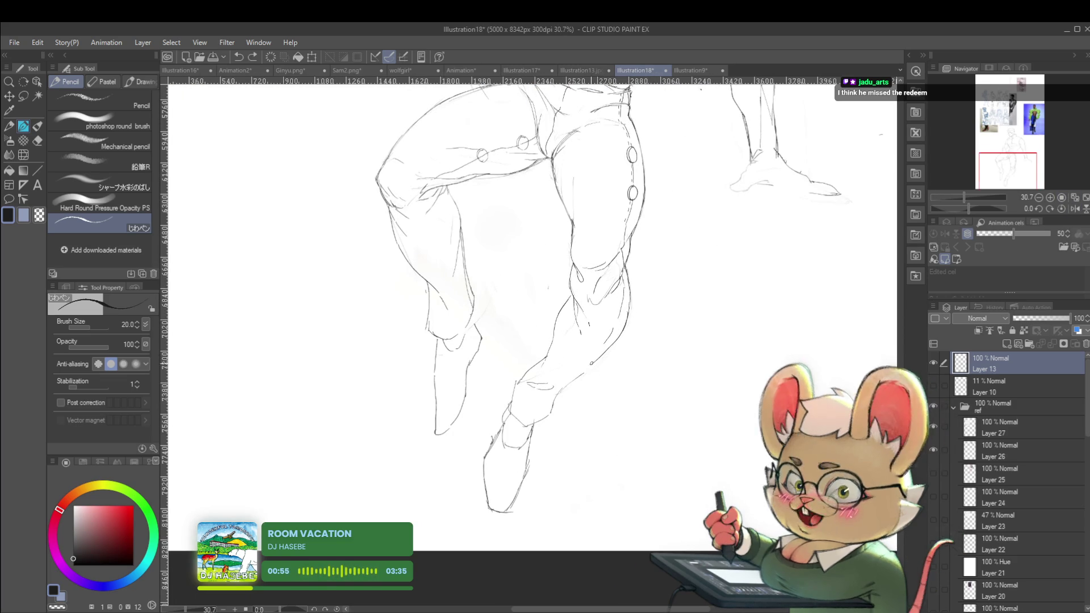
scroll(599, 375, down, 5)
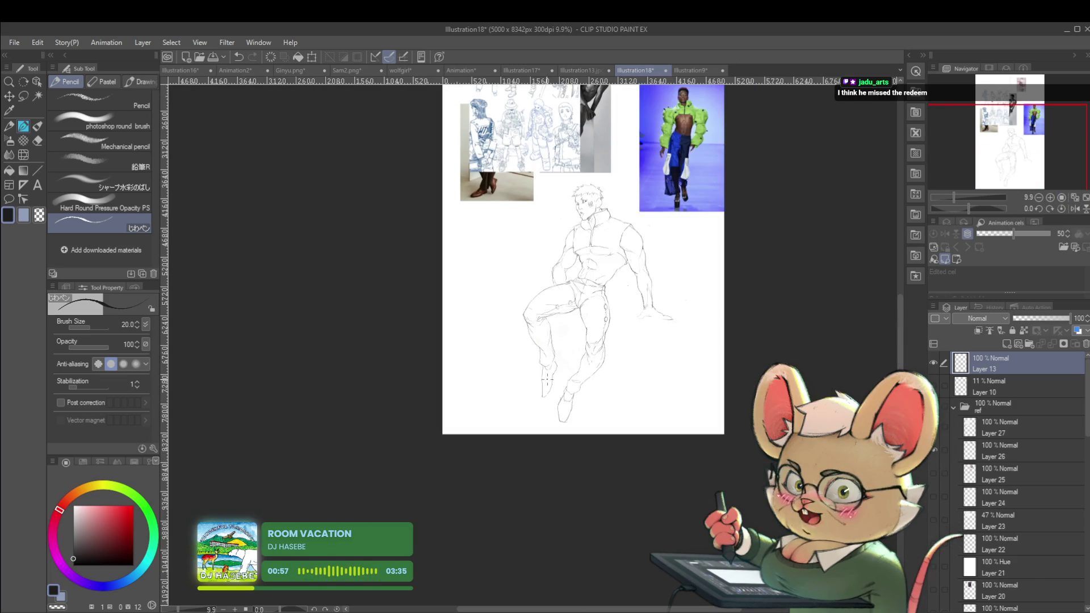
key(h)
scroll(518, 328, up, 3)
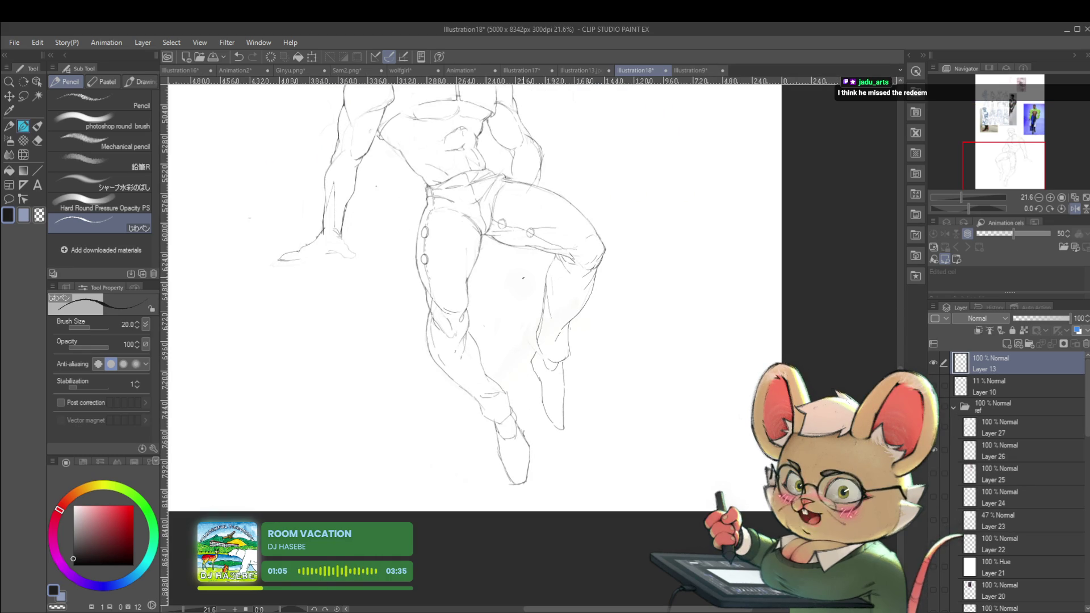
Draw a pencil line down the lower leg's shin in a mirrored view, then restore normal orientation.
click(1074, 208)
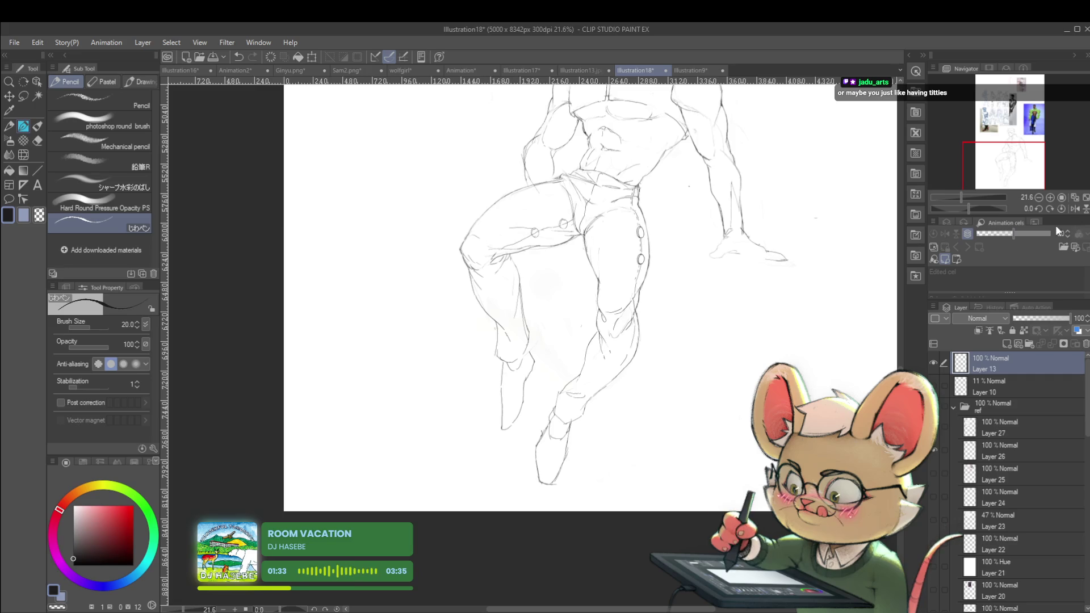
click(1075, 209)
scroll(683, 284, down, 1)
drag(683, 283, 646, 348)
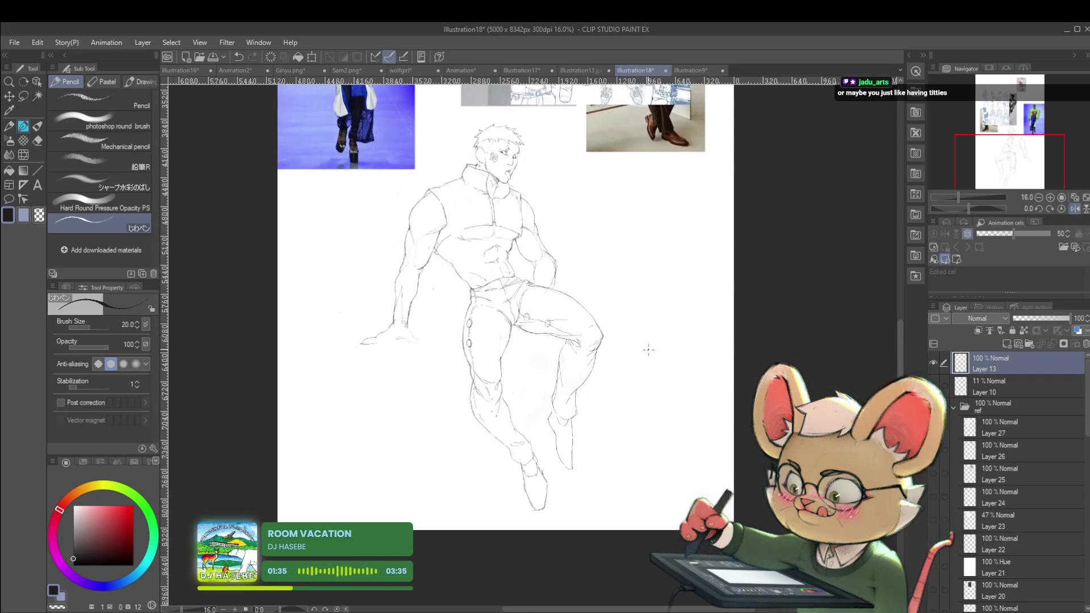
scroll(526, 438, up, 2)
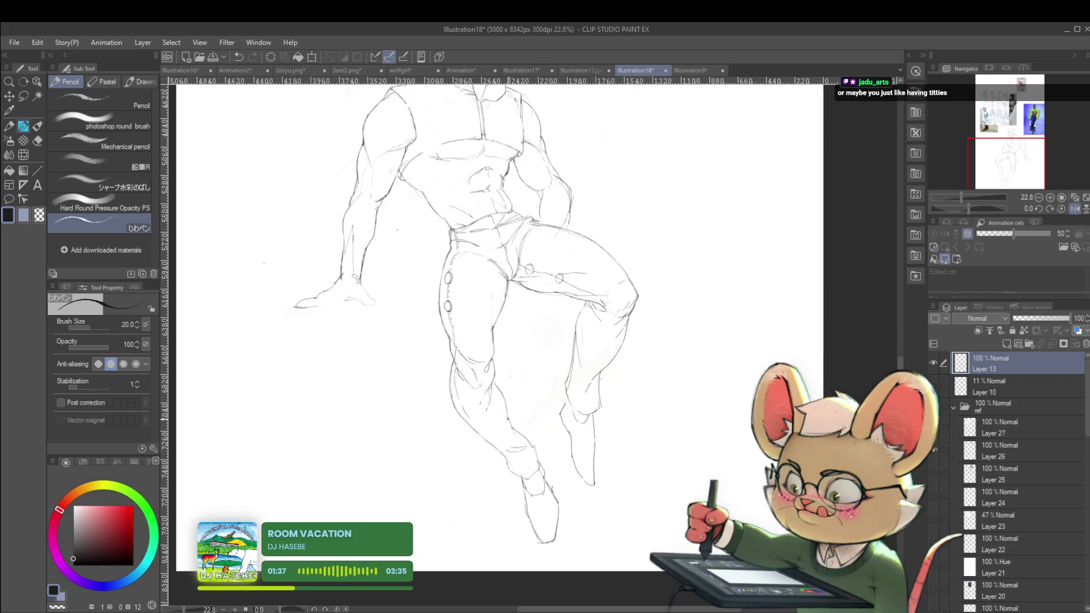
drag(485, 437, 491, 480)
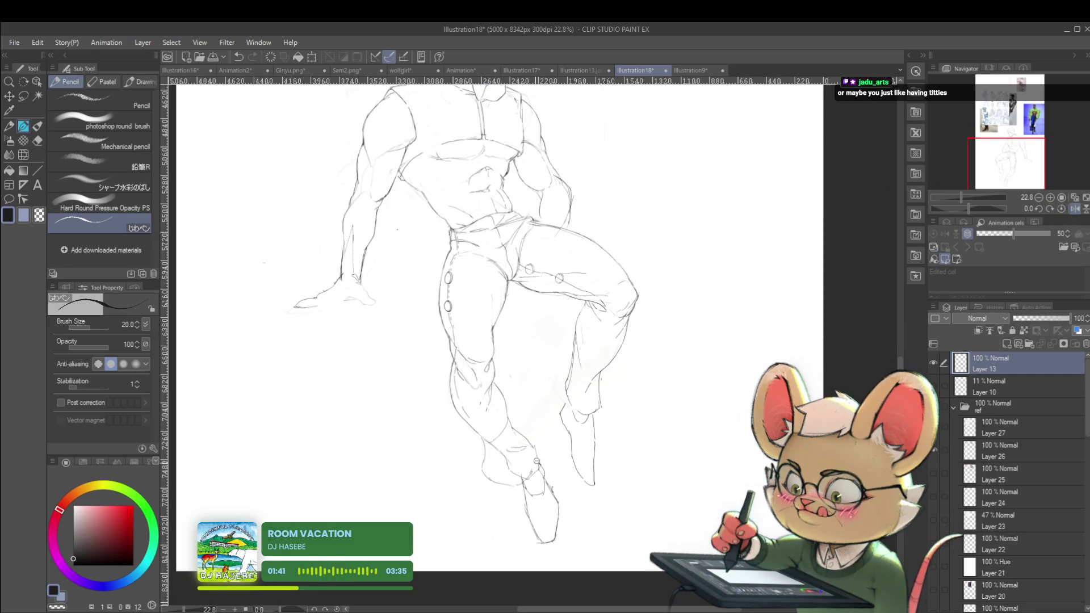
scroll(531, 469, down, 3)
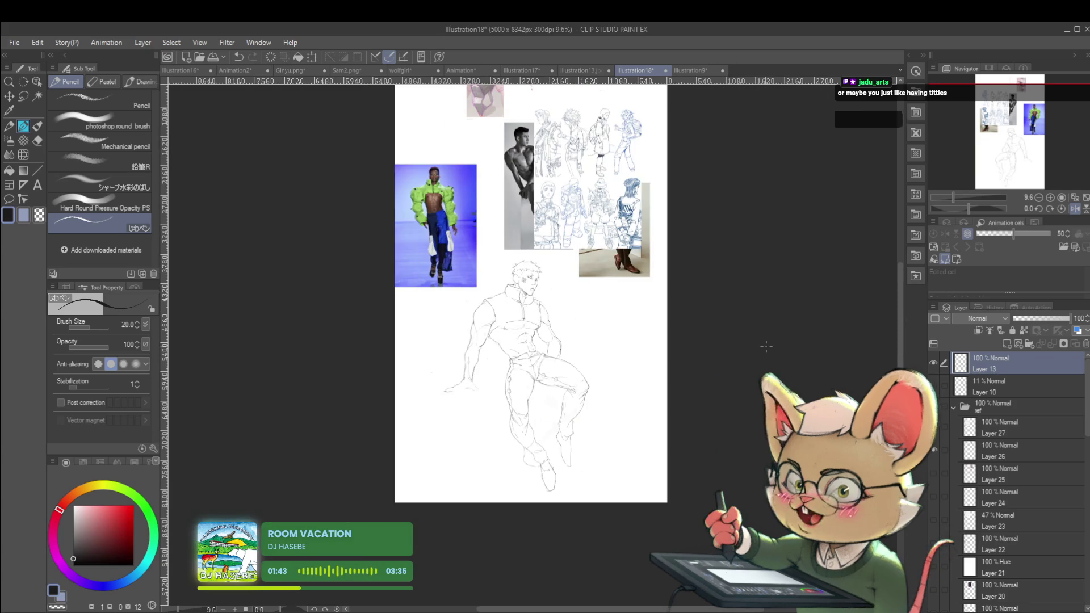
scroll(585, 482, up, 3)
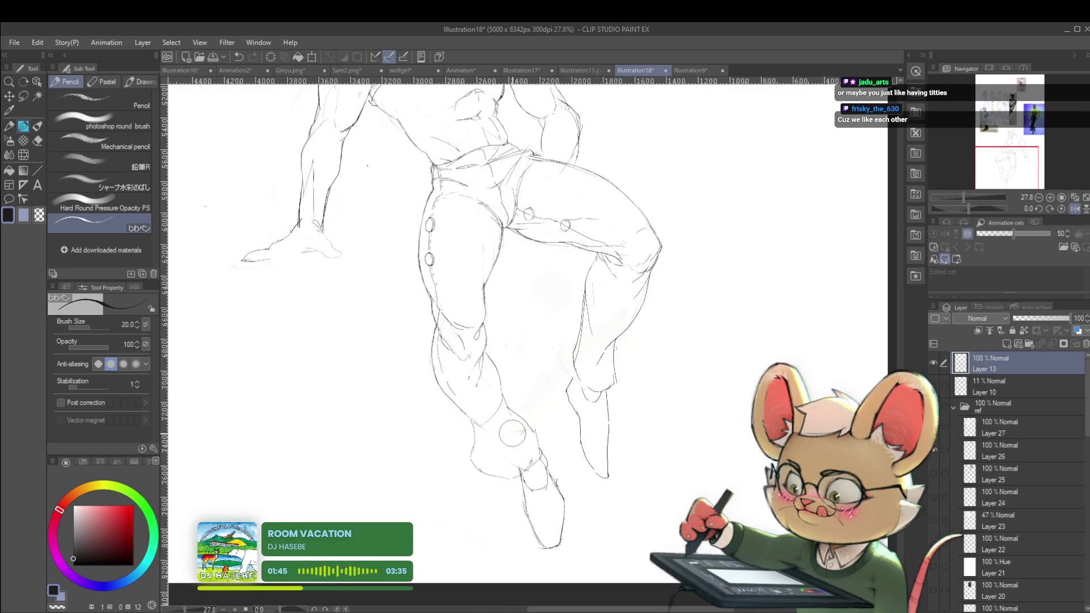
scroll(520, 434, down, 3)
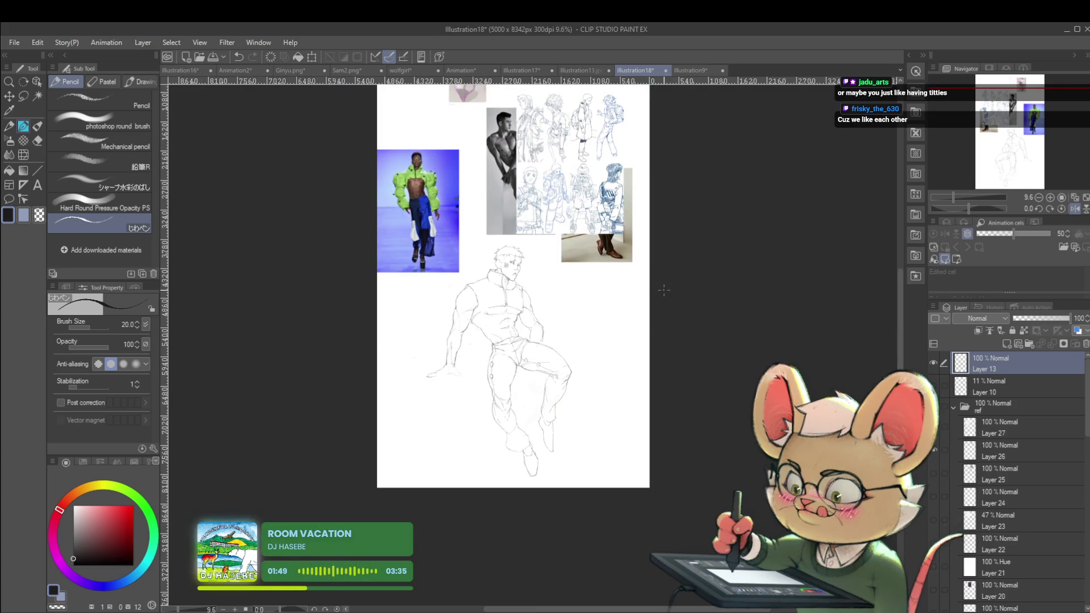
scroll(531, 448, up, 3)
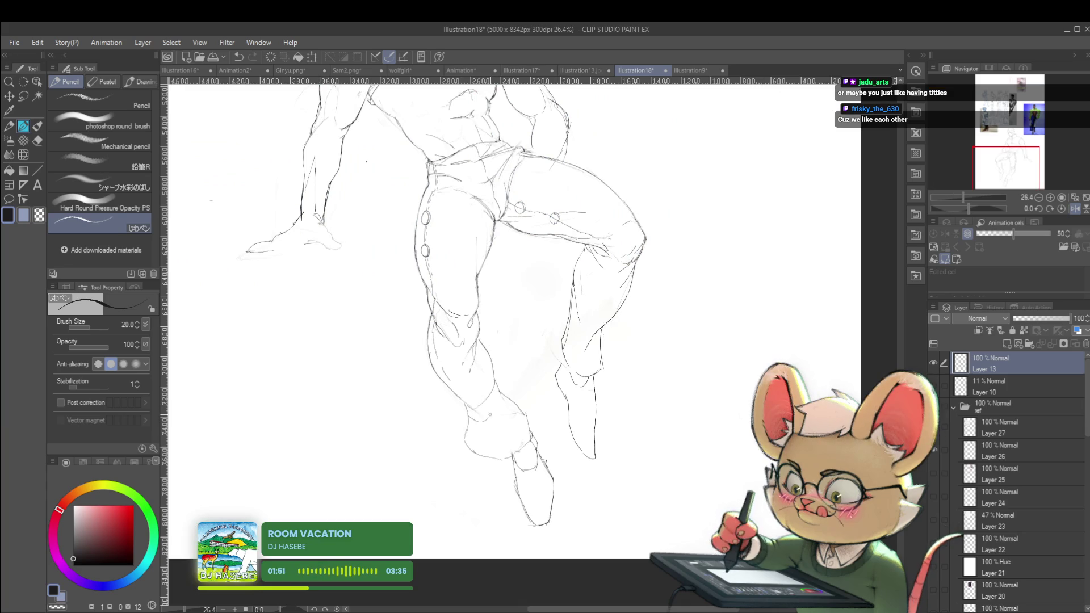
scroll(516, 388, down, 3)
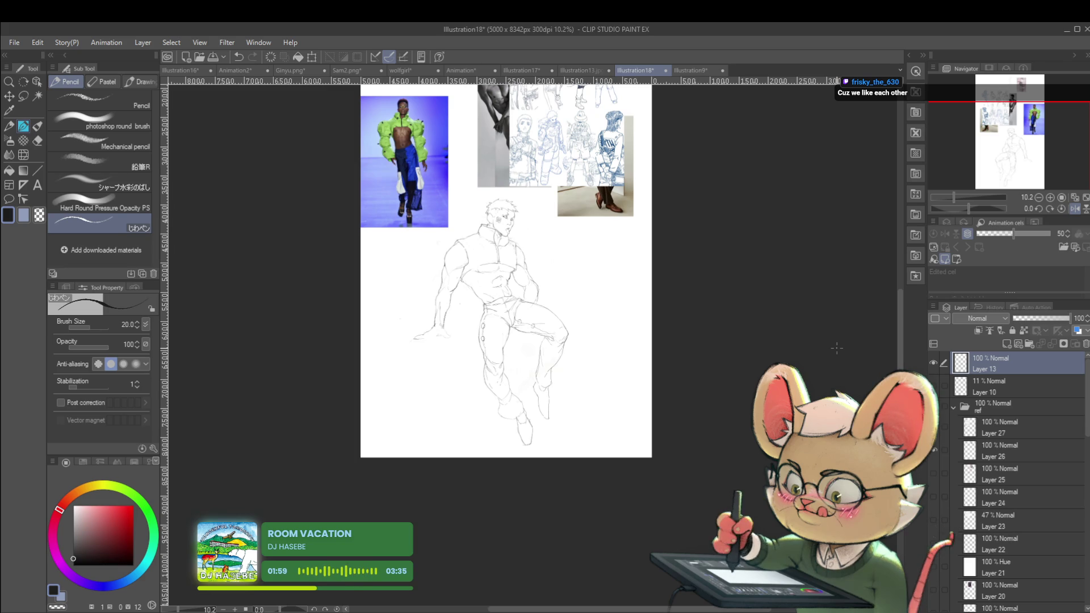
click(1075, 210)
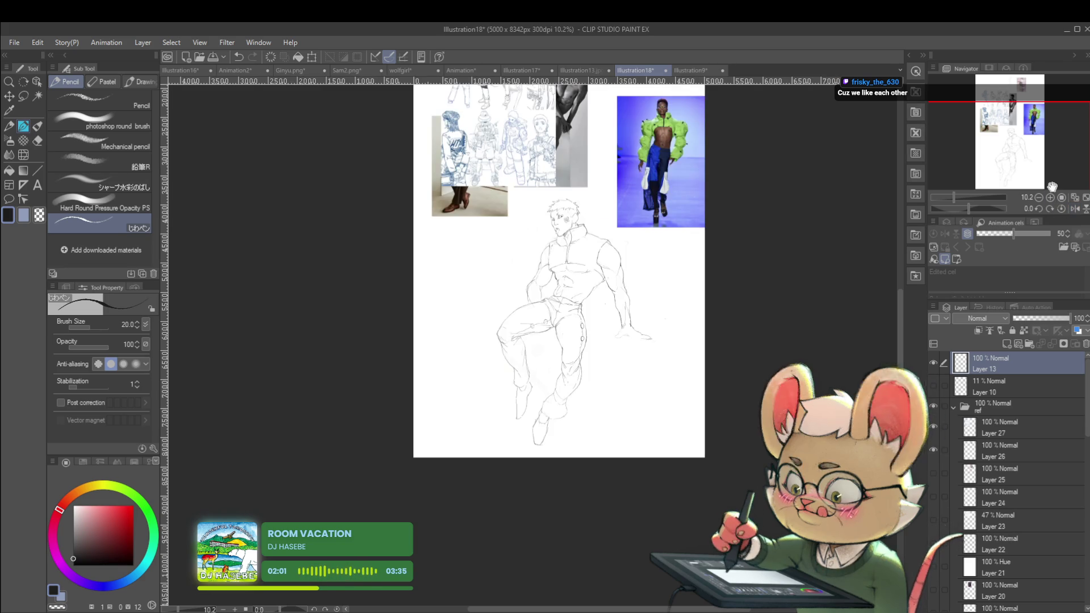
scroll(568, 400, up, 3)
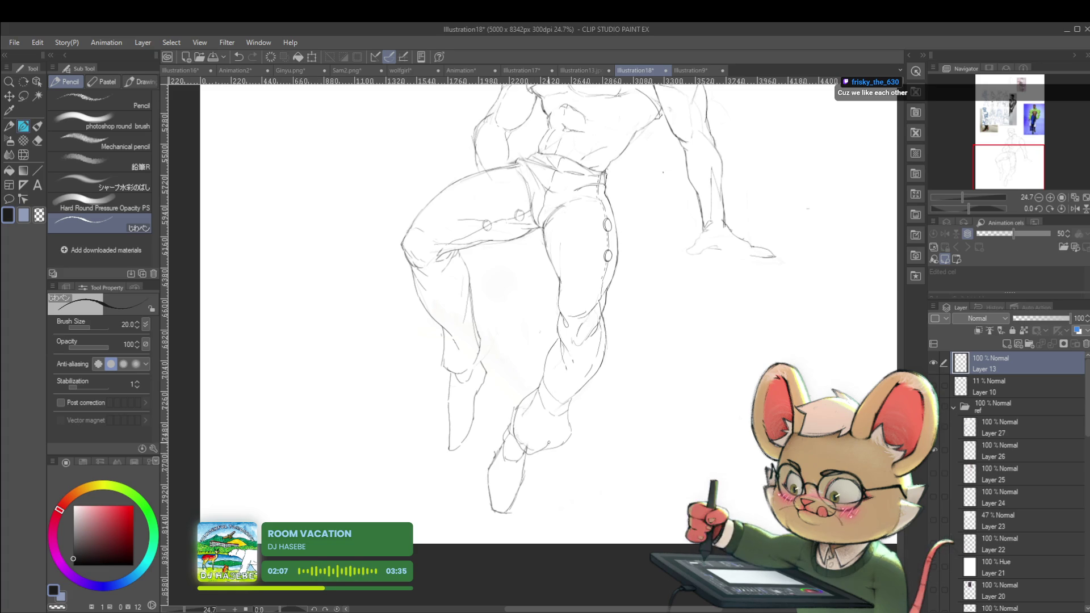
scroll(573, 398, down, 4)
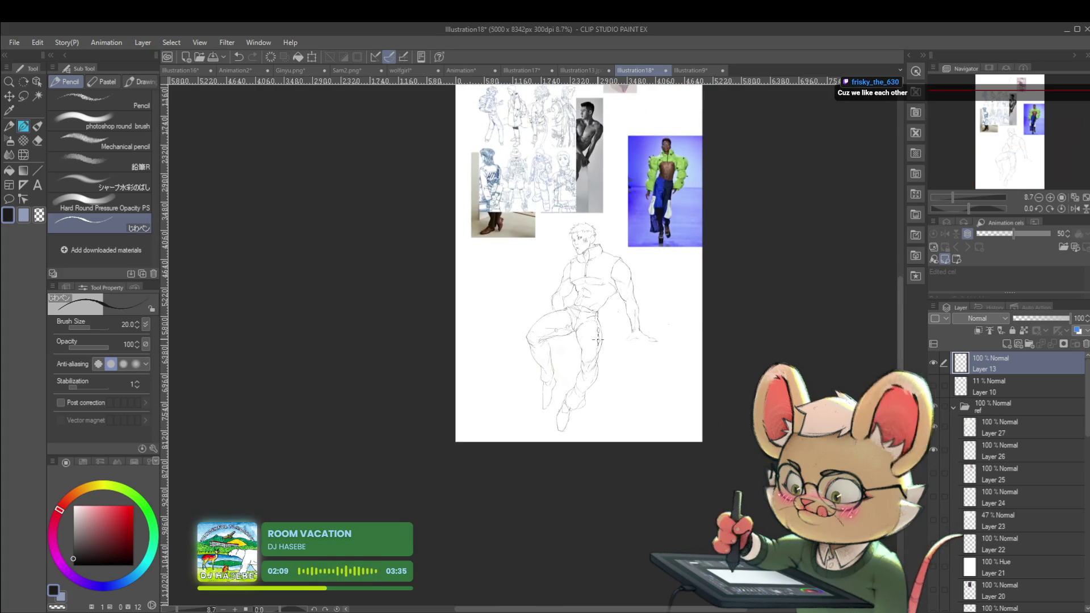
scroll(589, 412, up, 4)
scroll(572, 382, down, 4)
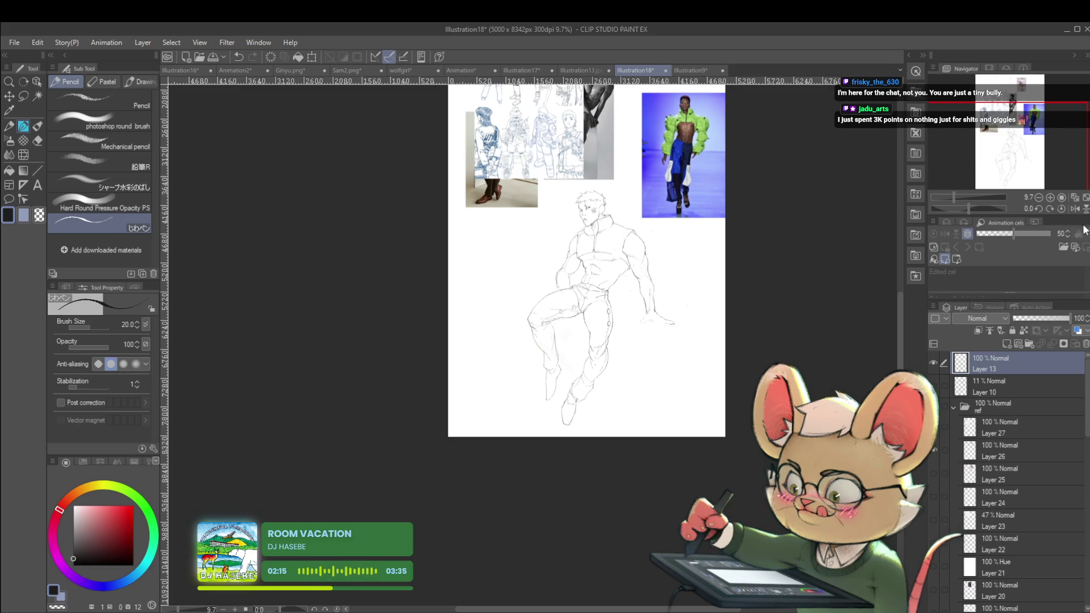
click(1076, 209)
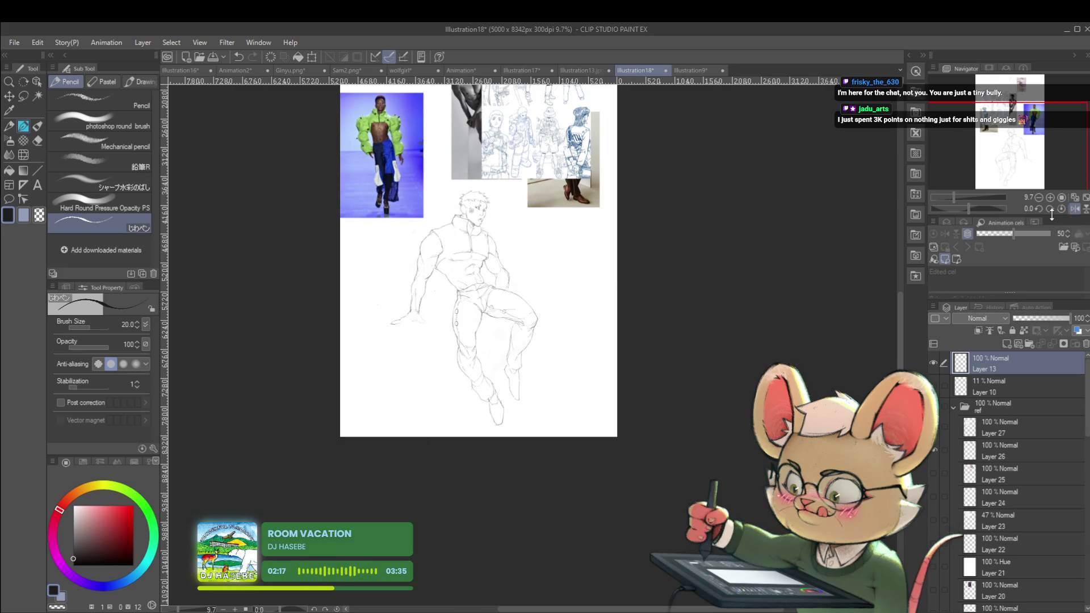
drag(522, 241, 557, 249)
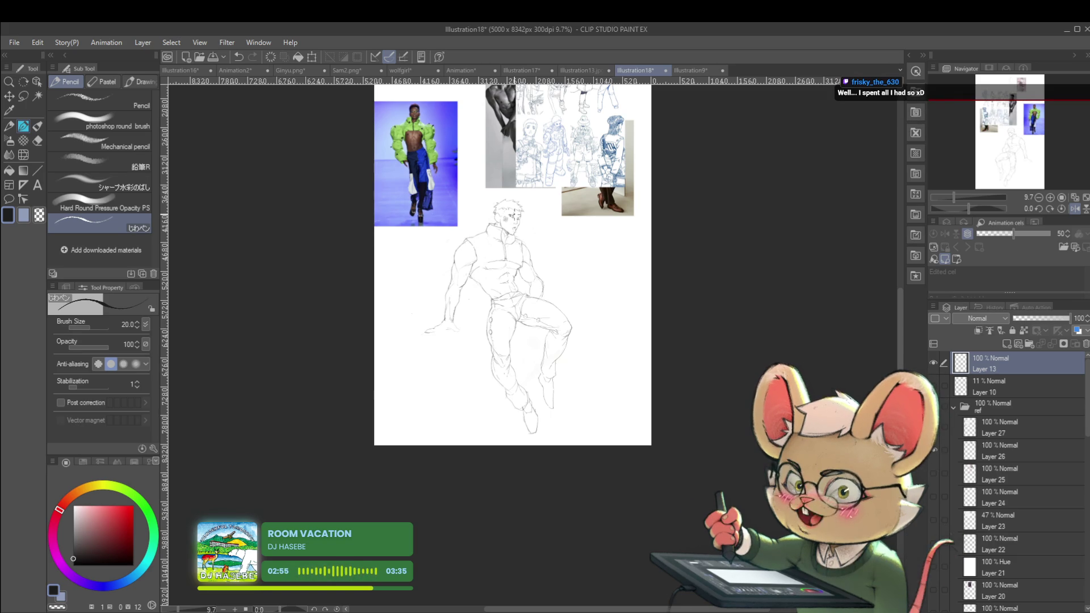
Unflip the view, then mirror it again and zoom close on the legs to check proportions.
click(1074, 209)
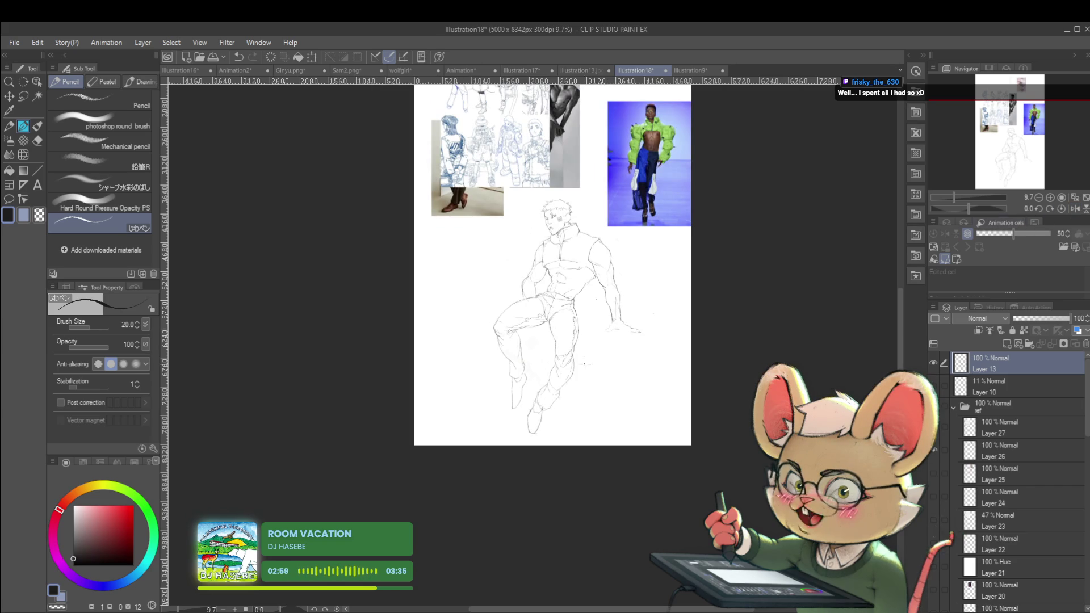
scroll(587, 323, up, 3)
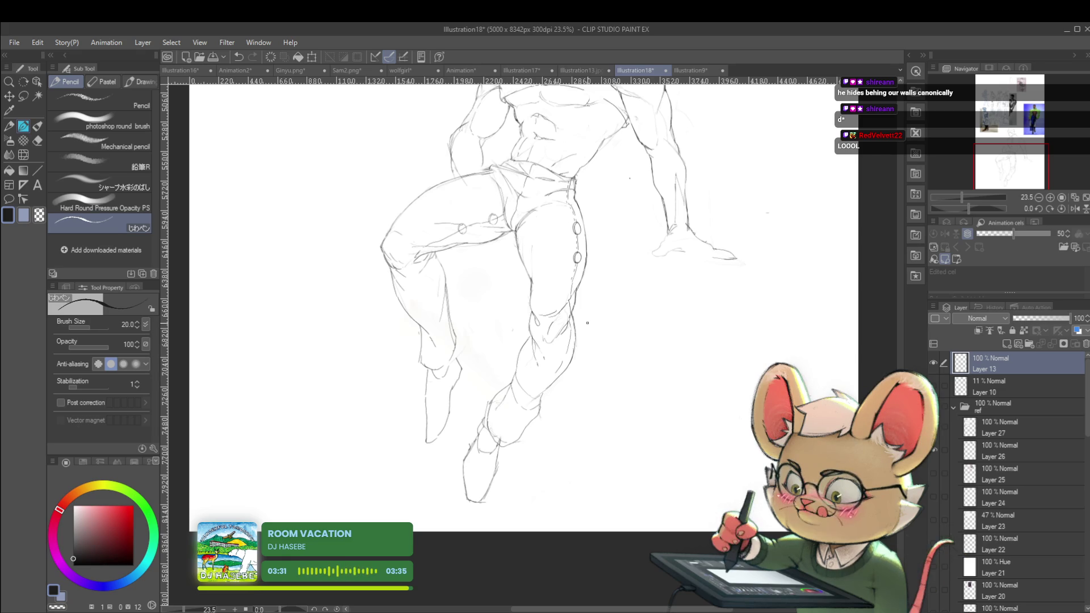
scroll(698, 315, down, 2)
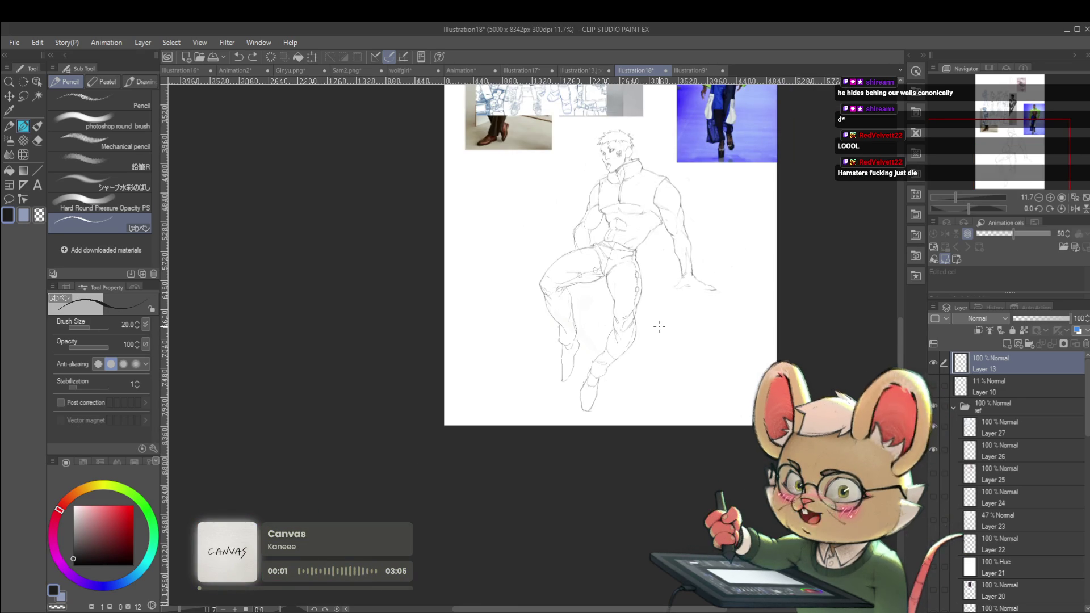
click(1072, 208)
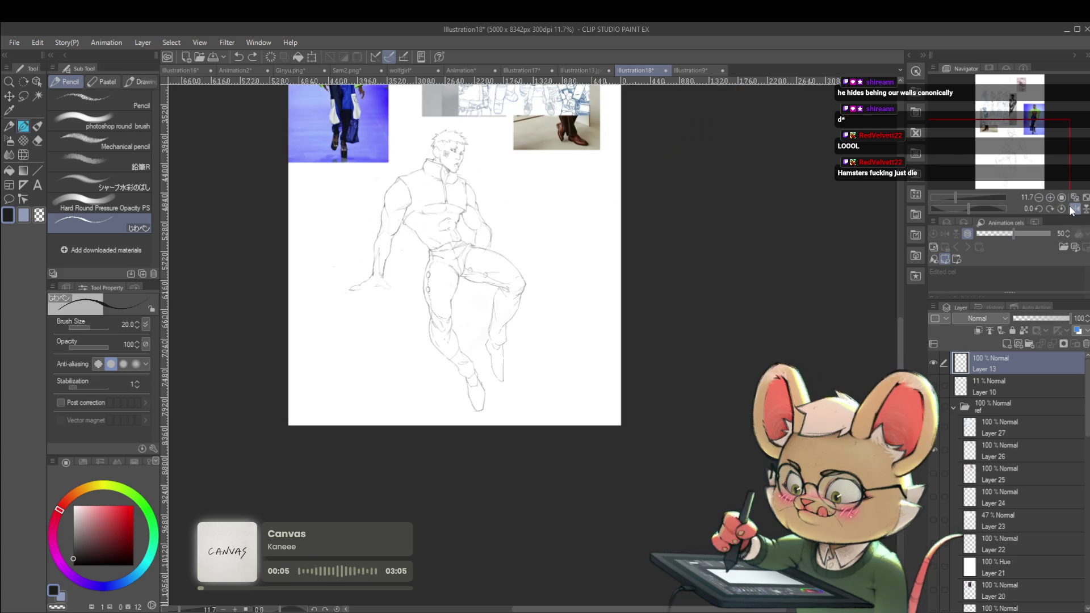
drag(574, 259, 620, 283)
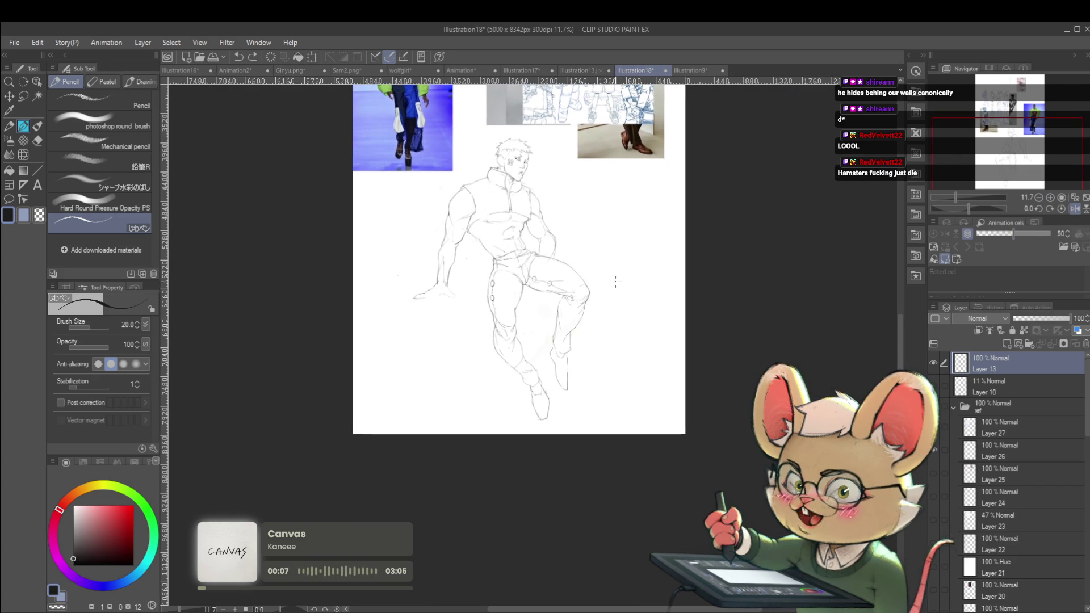
scroll(621, 282, up, 5)
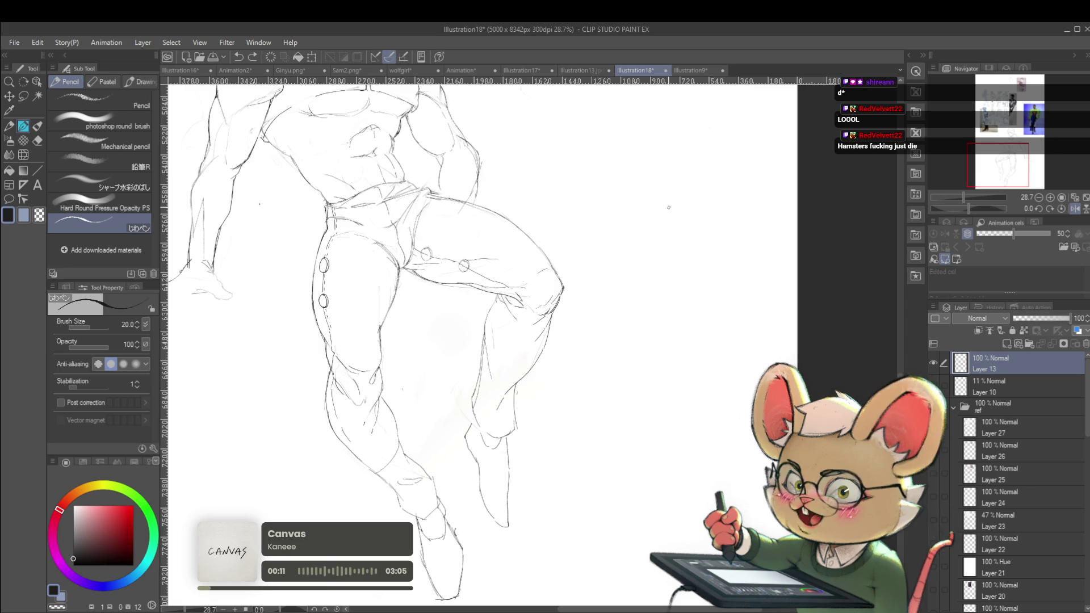
scroll(512, 310, down, 2)
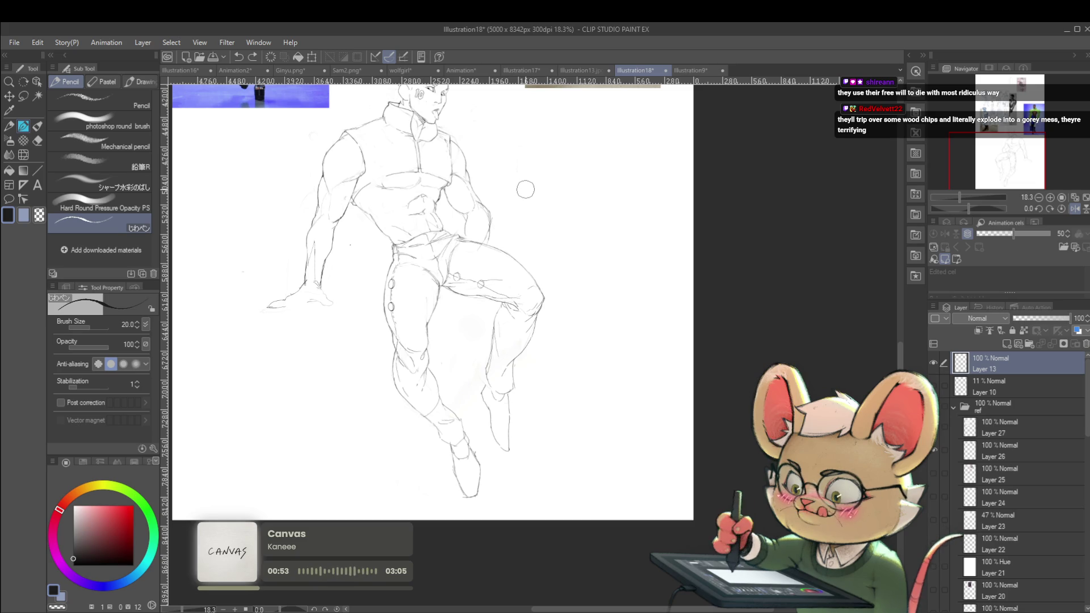
click(1074, 209)
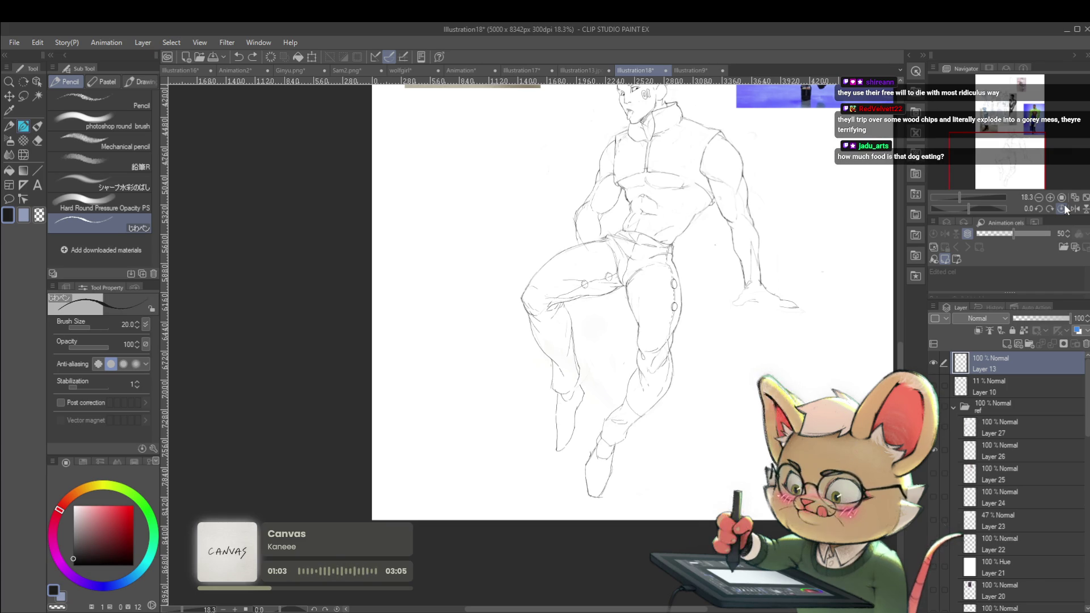
click(1073, 209)
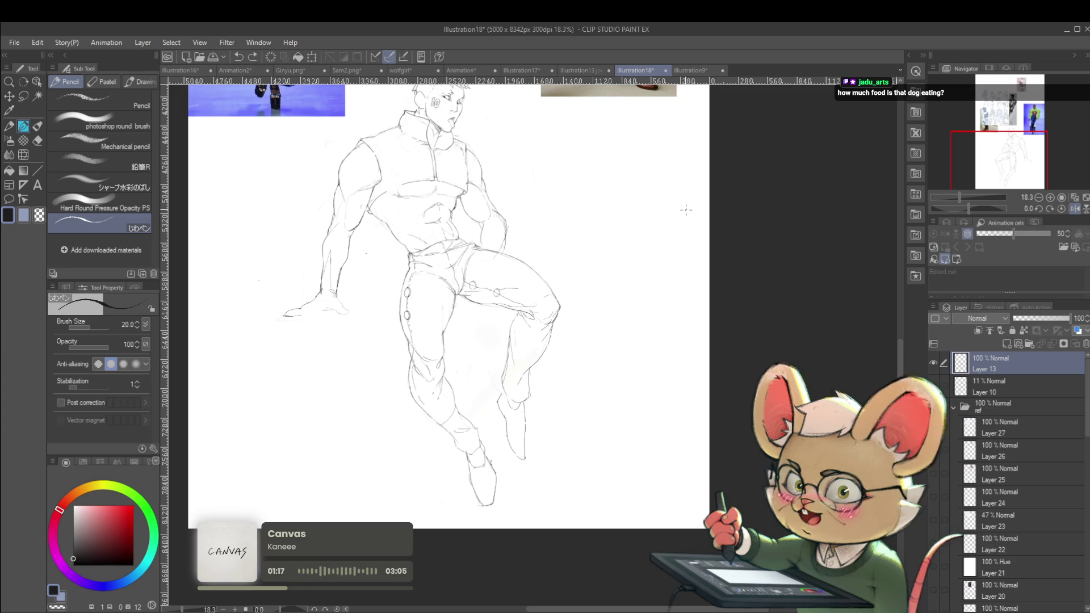
key(h)
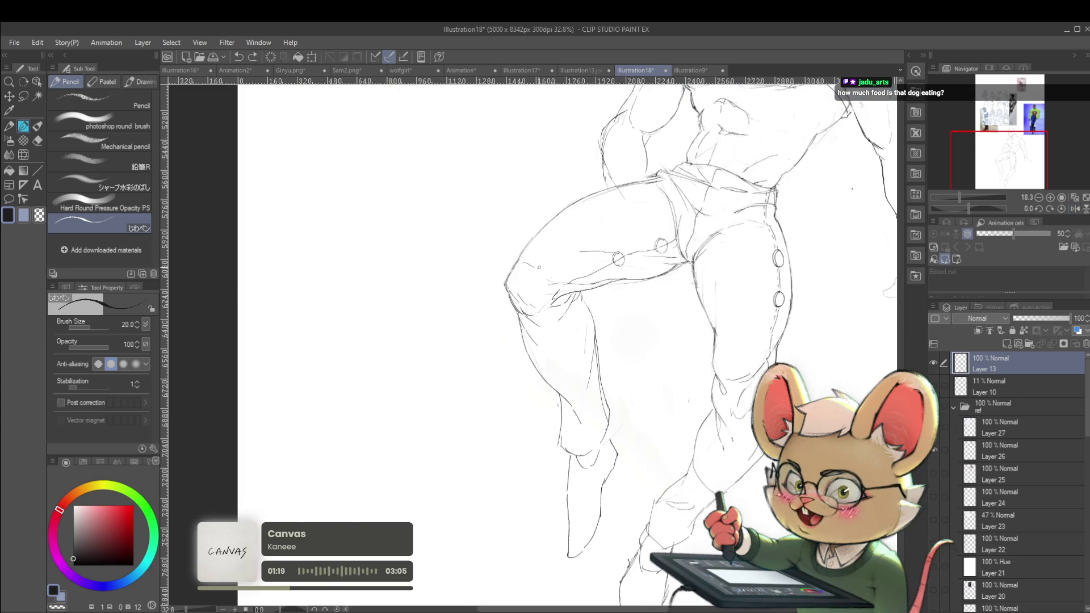
scroll(567, 340, up, 3)
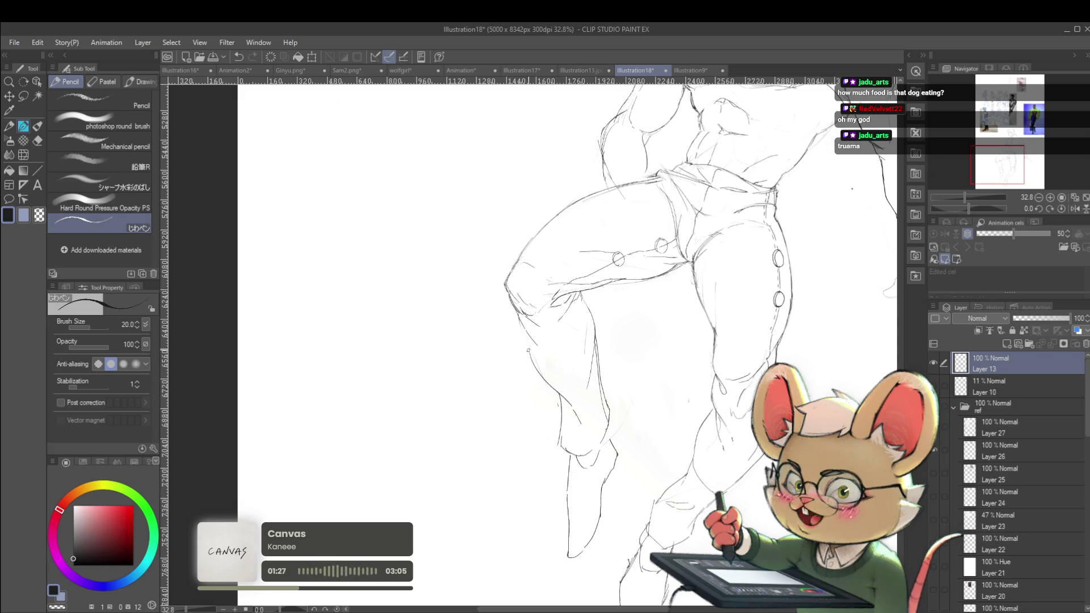
scroll(598, 232, down, 5)
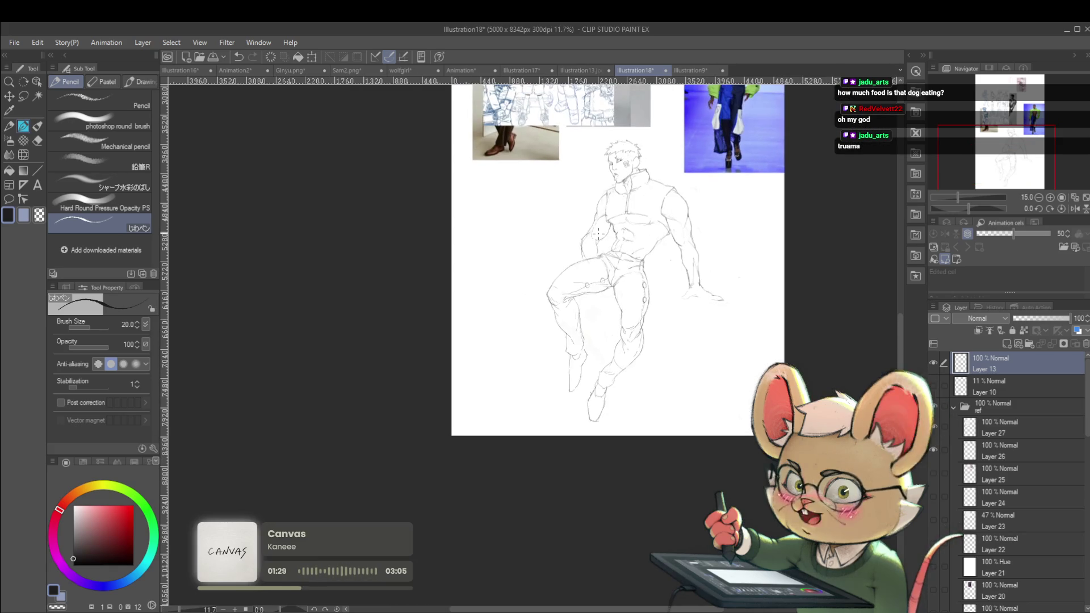
click(1075, 209)
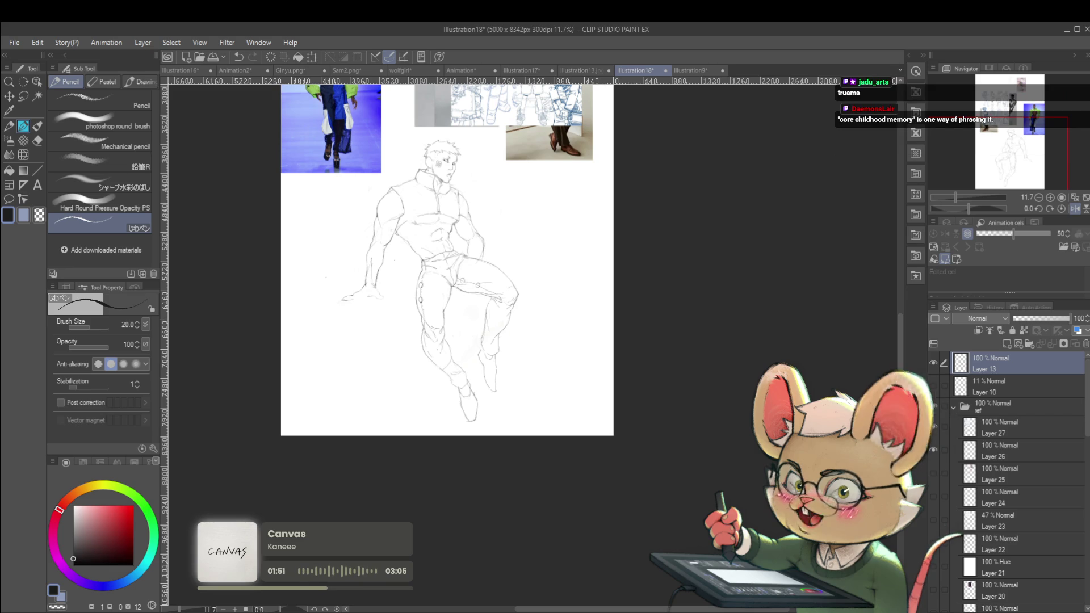
click(1075, 210)
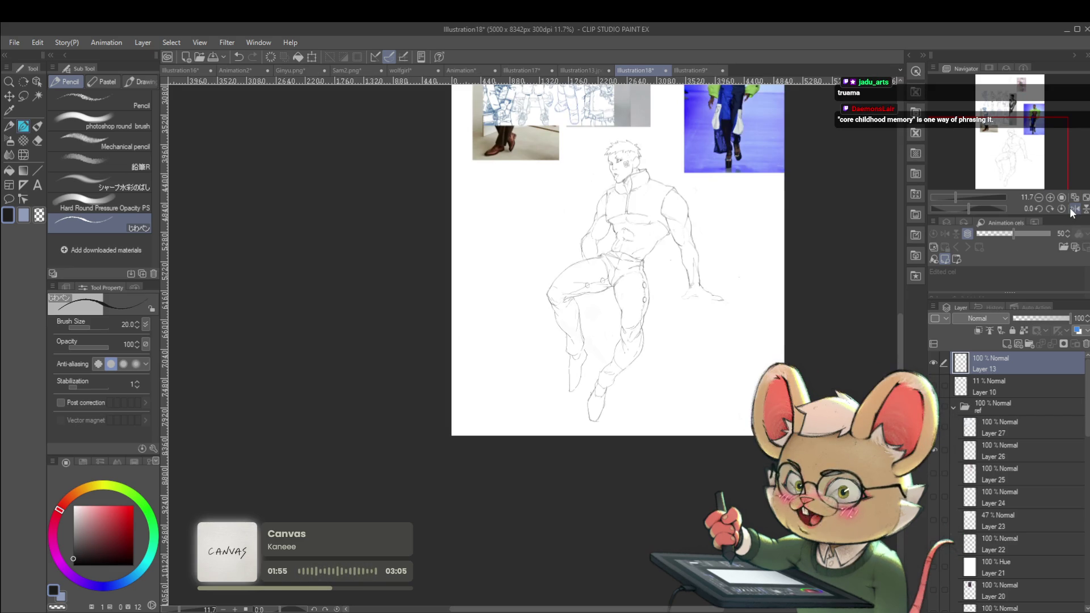
click(1073, 212)
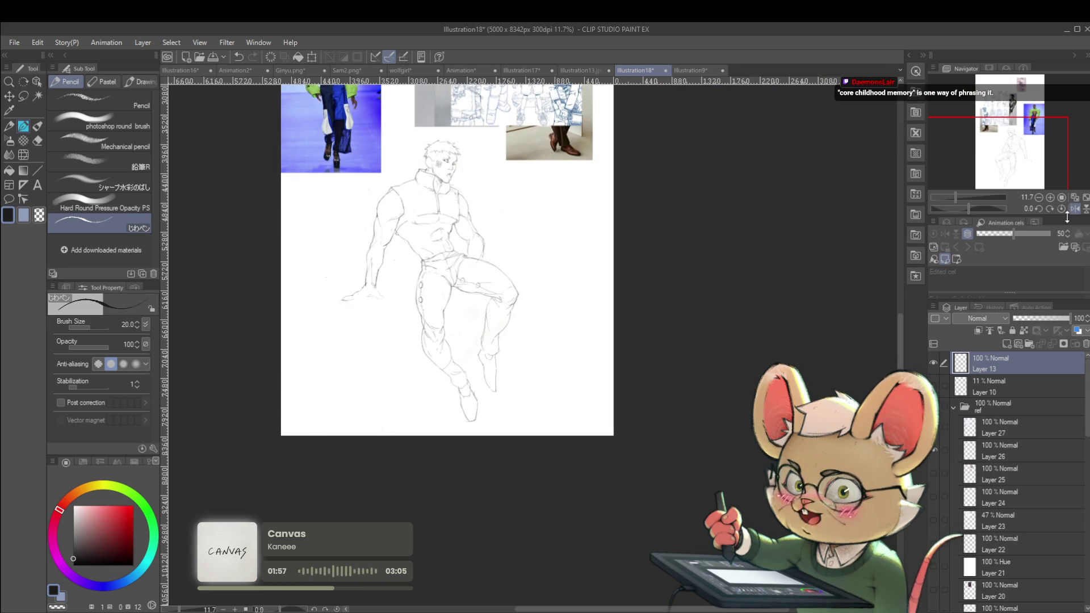
scroll(515, 388, up, 1)
scroll(515, 388, up, 1)
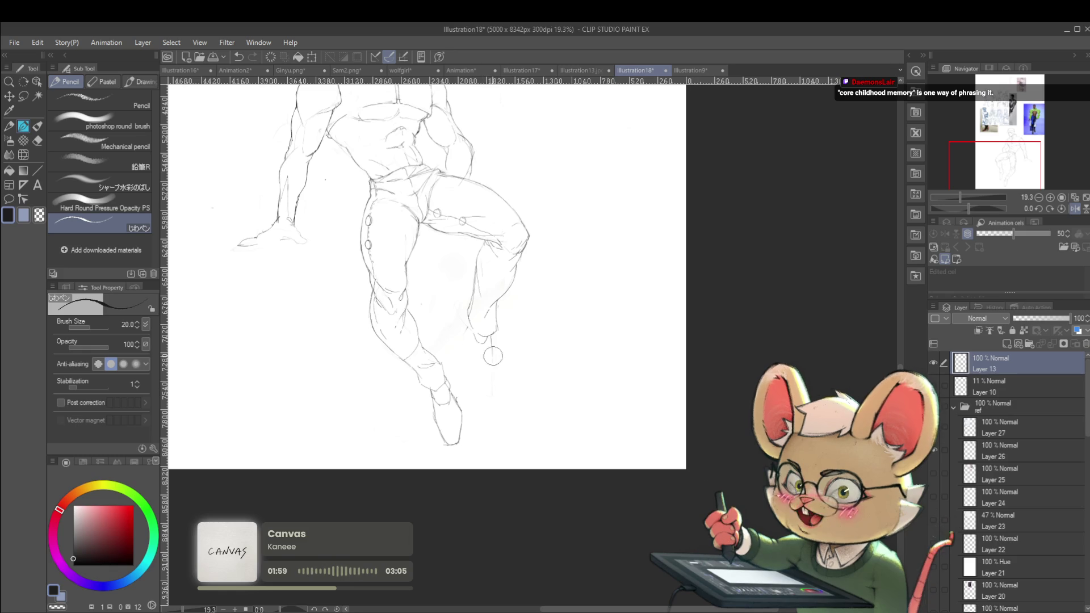
In an unmirrored view, sketch and extend lines below the raised knee, then mirror to check.
scroll(491, 362, down, 2)
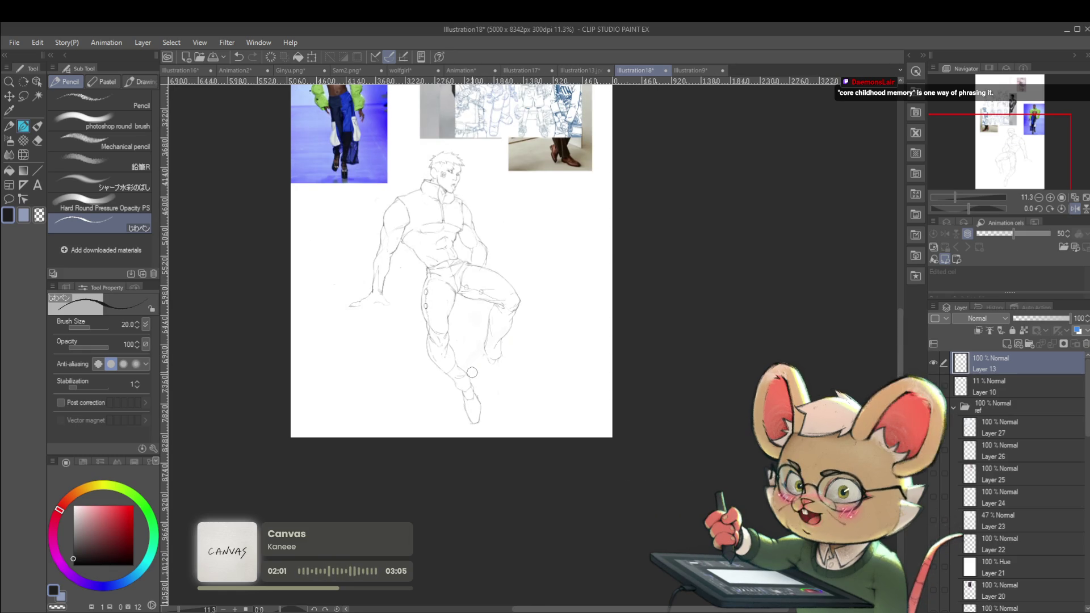
click(1073, 208)
scroll(589, 387, up, 2)
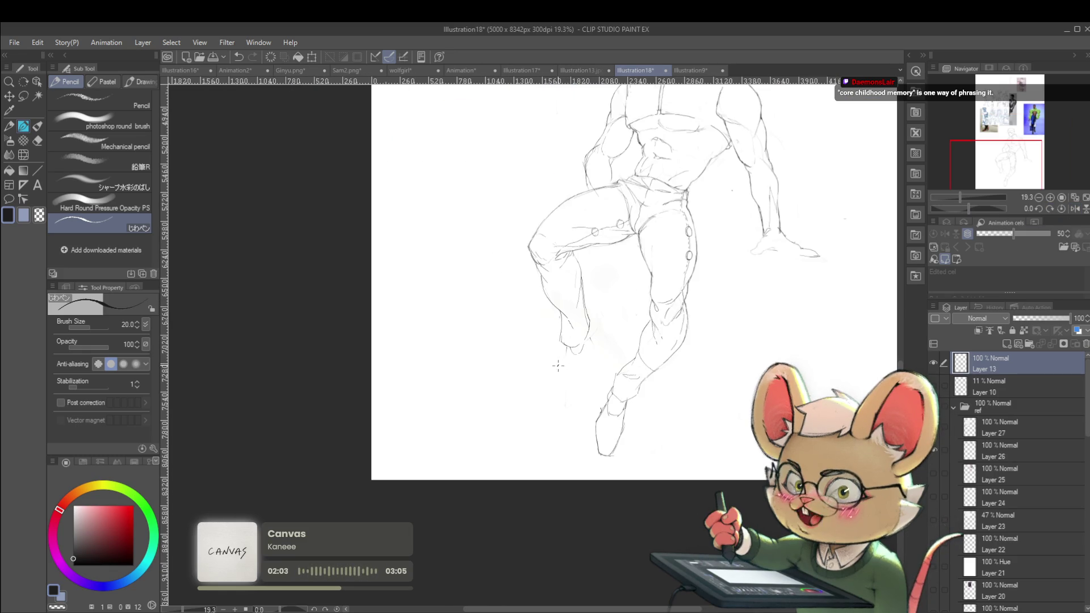
drag(564, 362, 550, 398)
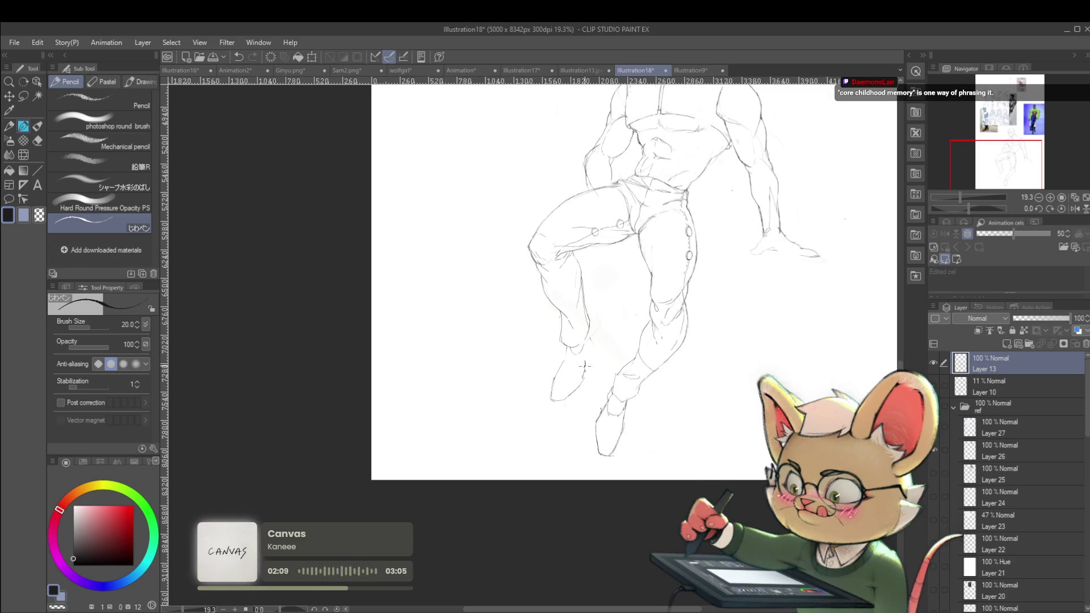
scroll(589, 345, down, 4)
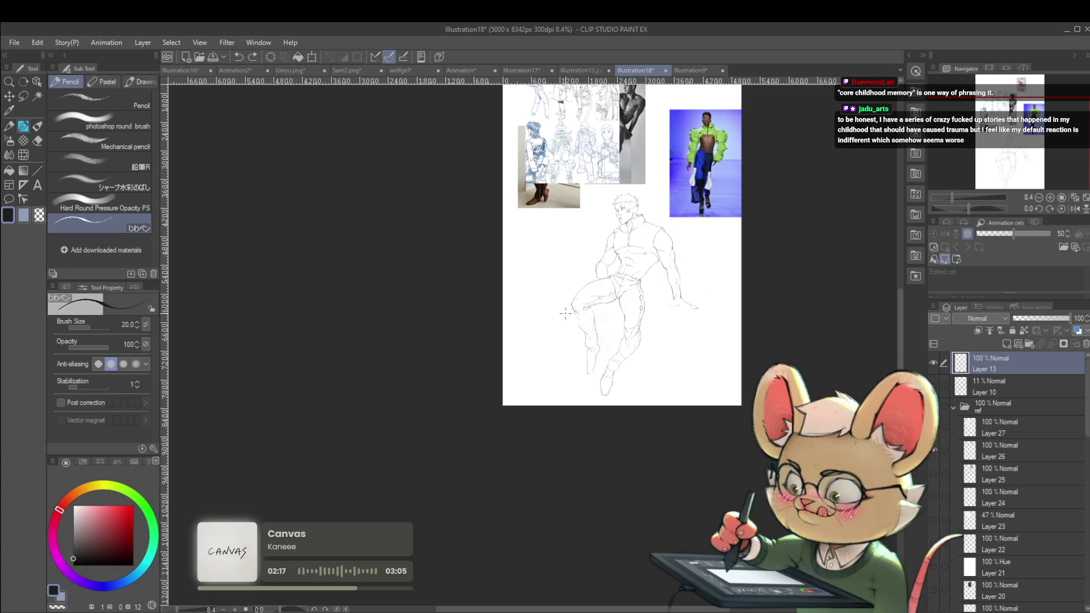
scroll(605, 359, up, 3)
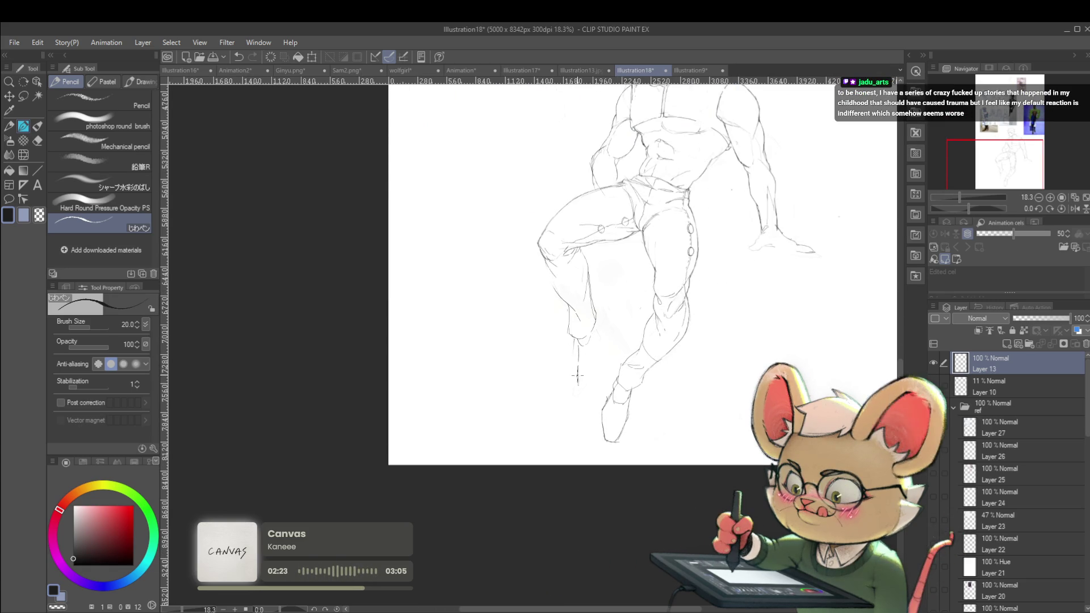
drag(576, 368, 578, 392)
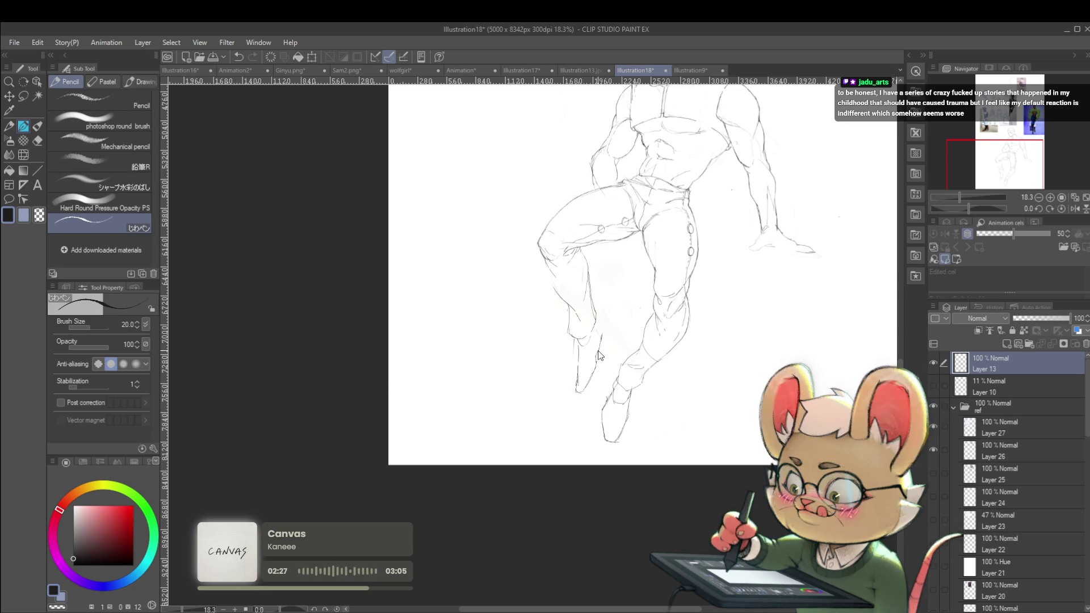
scroll(600, 332, down, 3)
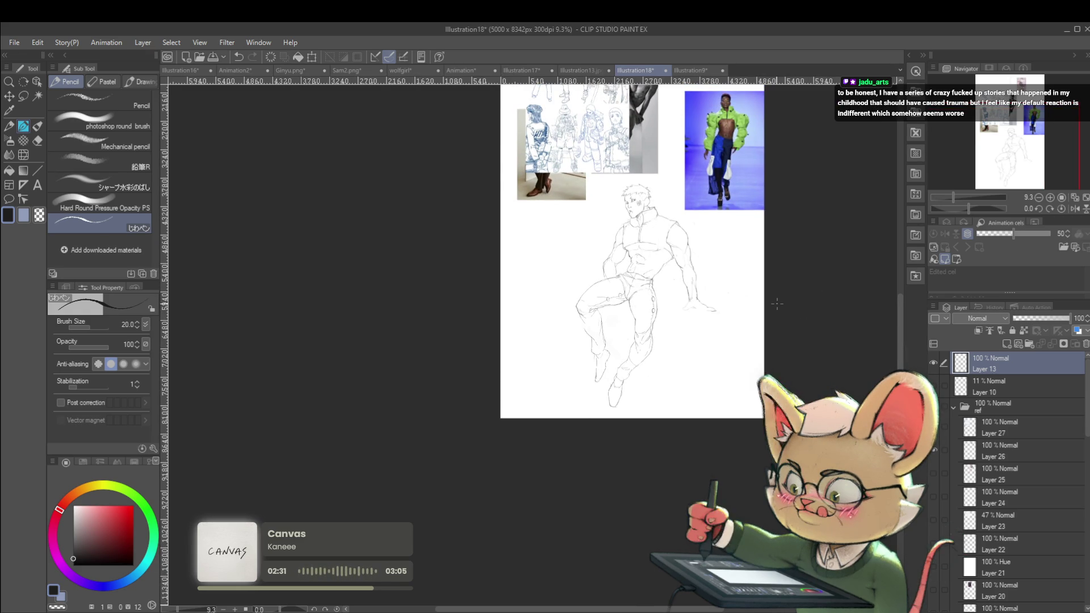
scroll(626, 244, up, 3)
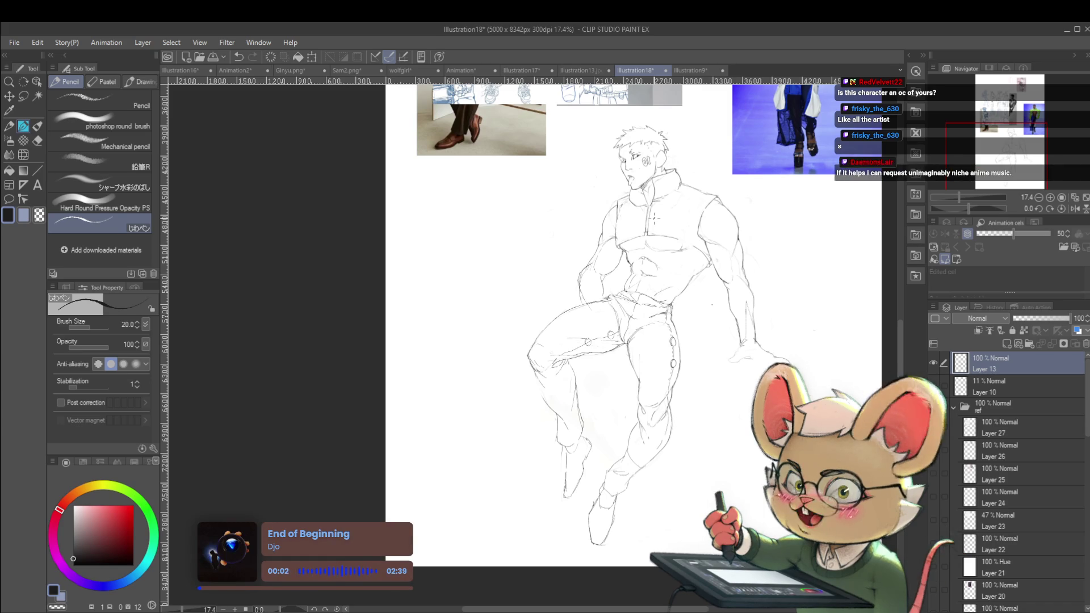
scroll(793, 254, down, 2)
key(h)
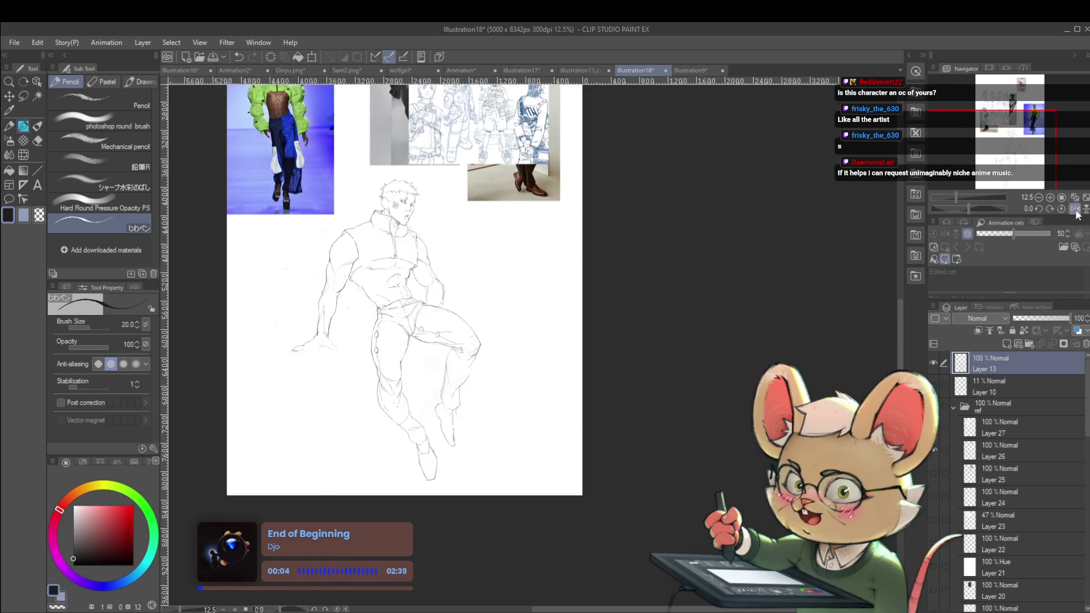